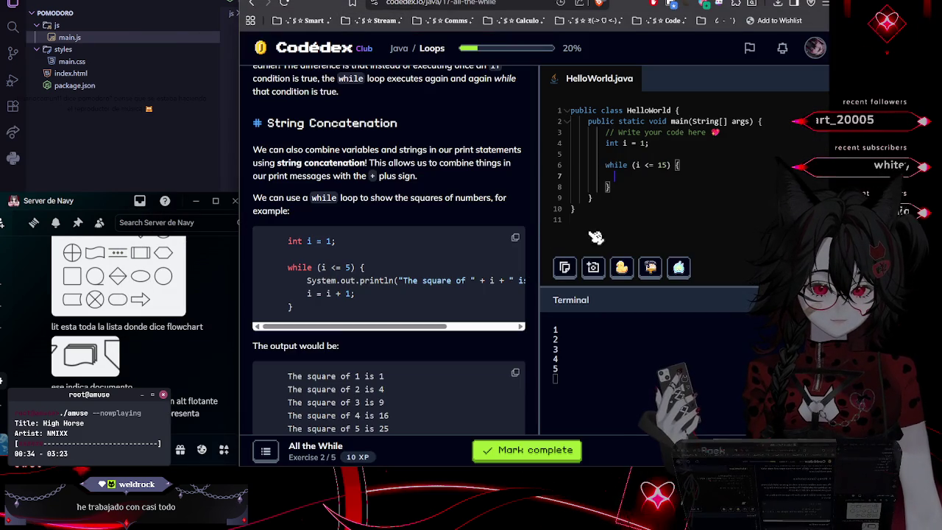
Step: Scroll the Java loops lesson, then switch to the draw.io tab showing the inicio oval
scroll(420, 220, down, 3)
scroll(427, 207, down, 3)
scroll(427, 206, up, 3)
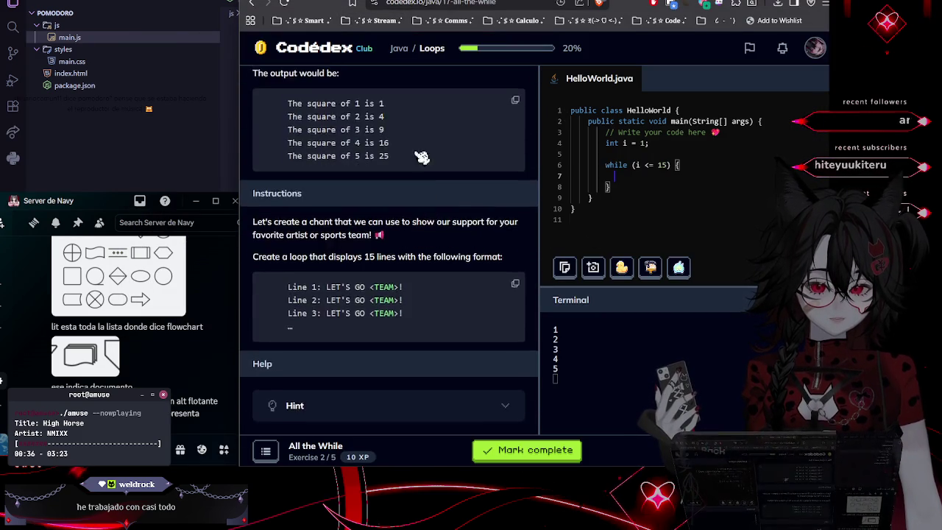
scroll(427, 180, up, 2)
key(ctrl+Tab)
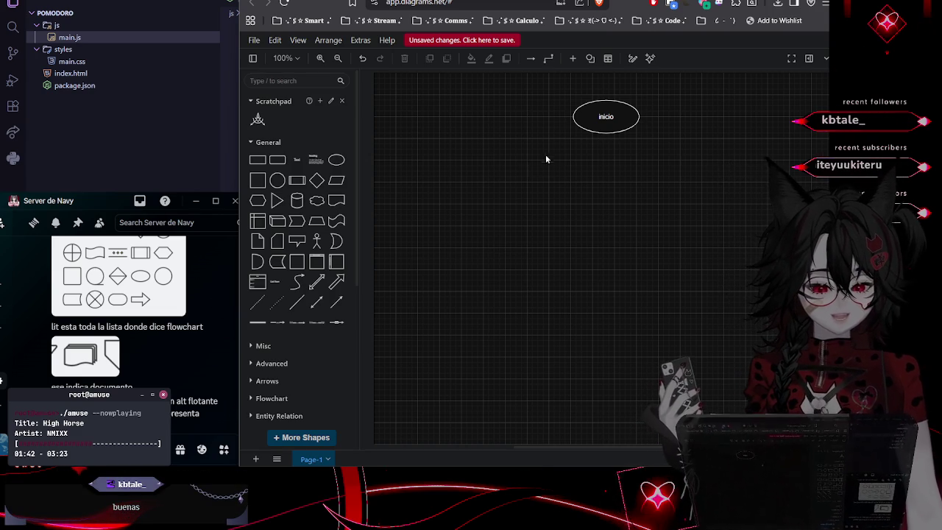
Step: Place a General-palette diamond under the inicio oval, nudge it right and widen it leftward
click(316, 180)
mouse_move(598, 258)
mouse_down()
mouse_move(606, 187)
mouse_move(571, 182)
mouse_up()
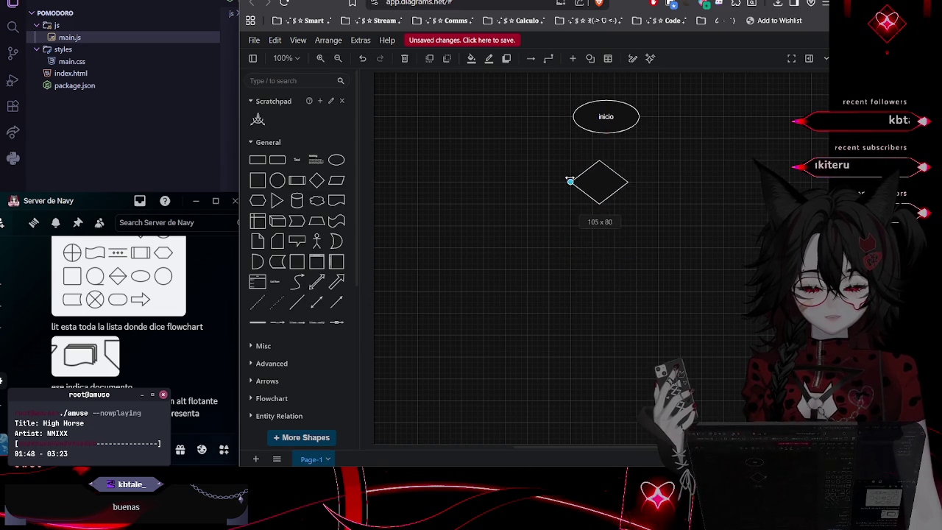
scroll(156, 310, down, 5)
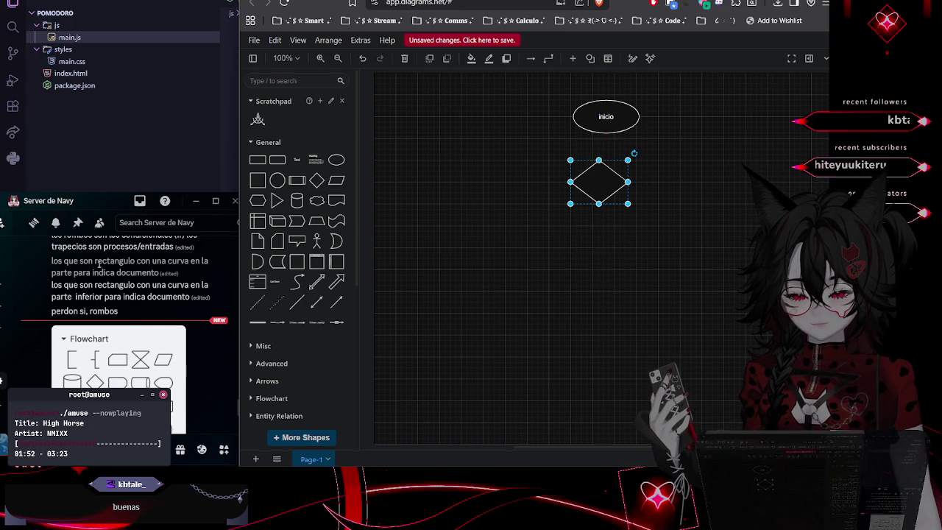
scroll(115, 262, up, 1)
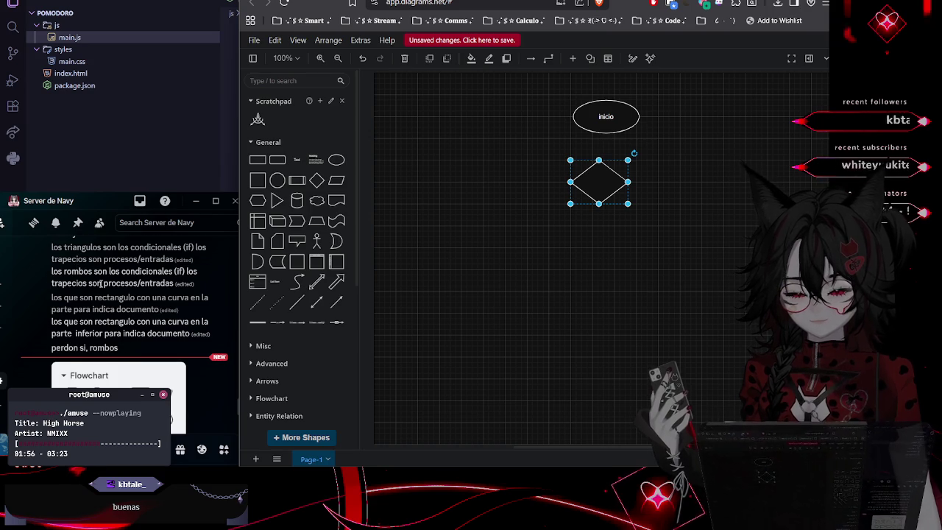
scroll(101, 285, down, 2)
scroll(101, 286, up, 2)
scroll(102, 289, up, 2)
scroll(101, 289, up, 1)
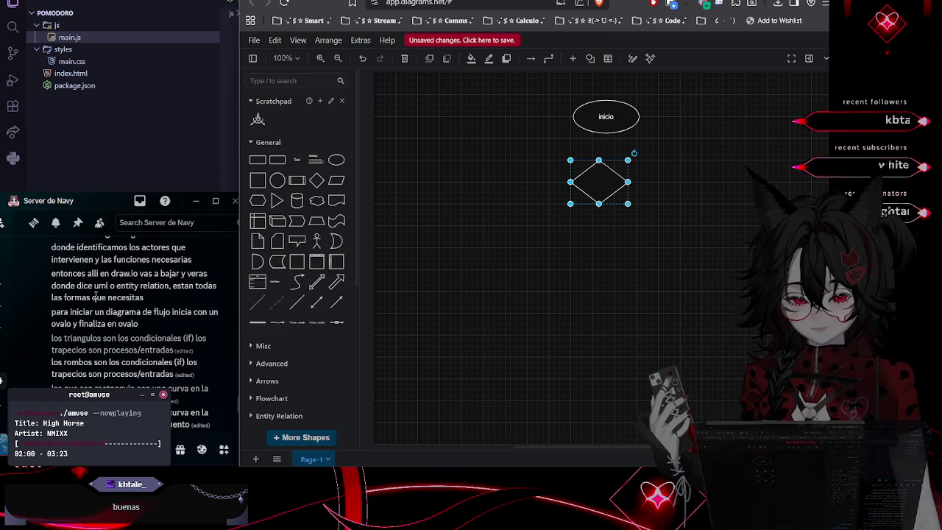
scroll(99, 316, down, 2)
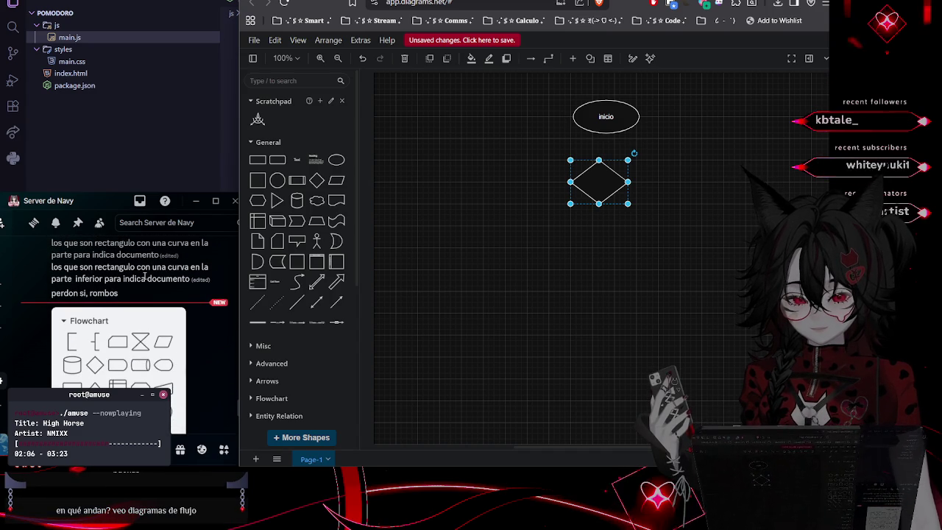
scroll(159, 262, up, 2)
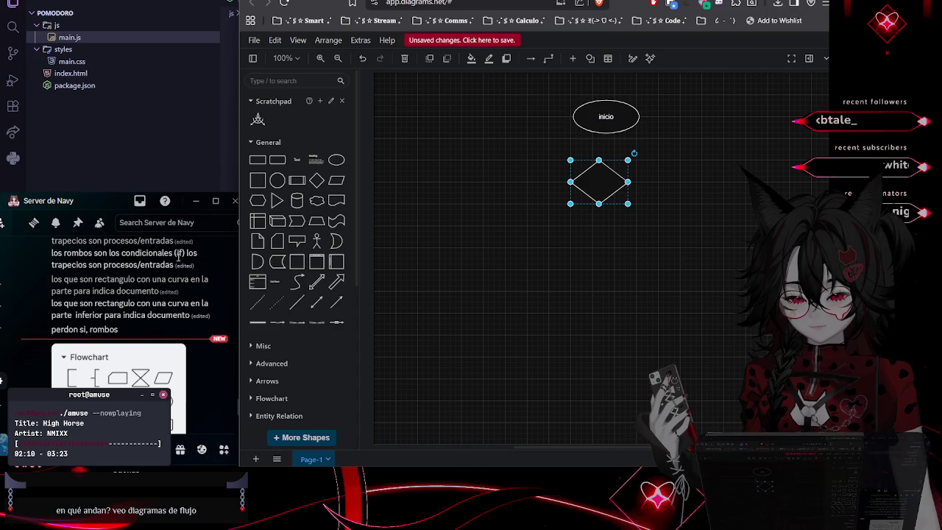
drag(609, 184, 617, 182)
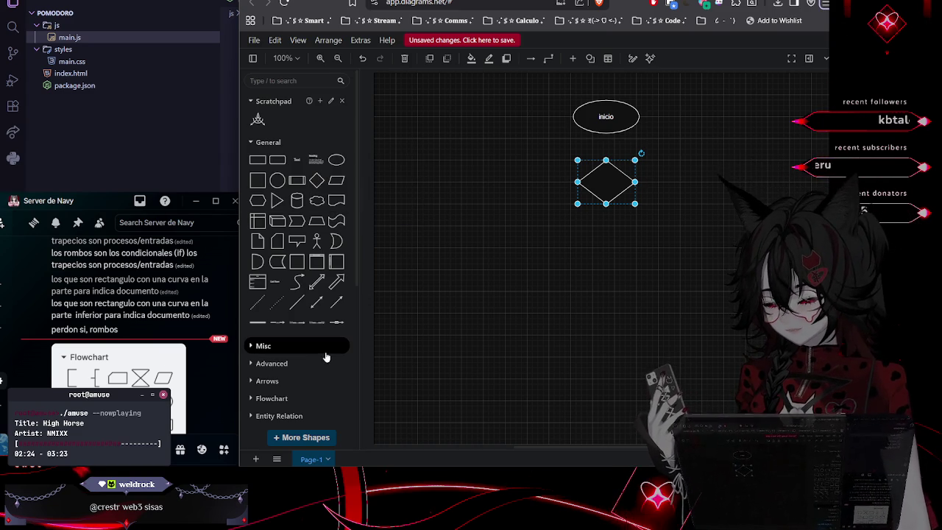
mouse_move(578, 181)
mouse_down()
mouse_move(559, 182)
mouse_move(607, 184)
mouse_up()
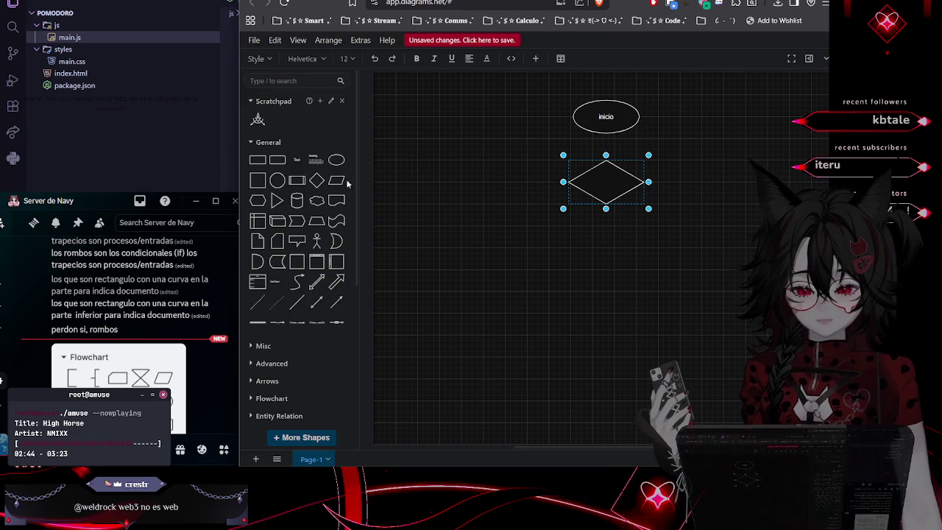
Step: Collapse the General shapes and expand the Flowchart shape set in the sidebar
click(268, 142)
scroll(274, 272, down, 1)
click(272, 172)
mouse_move(277, 211)
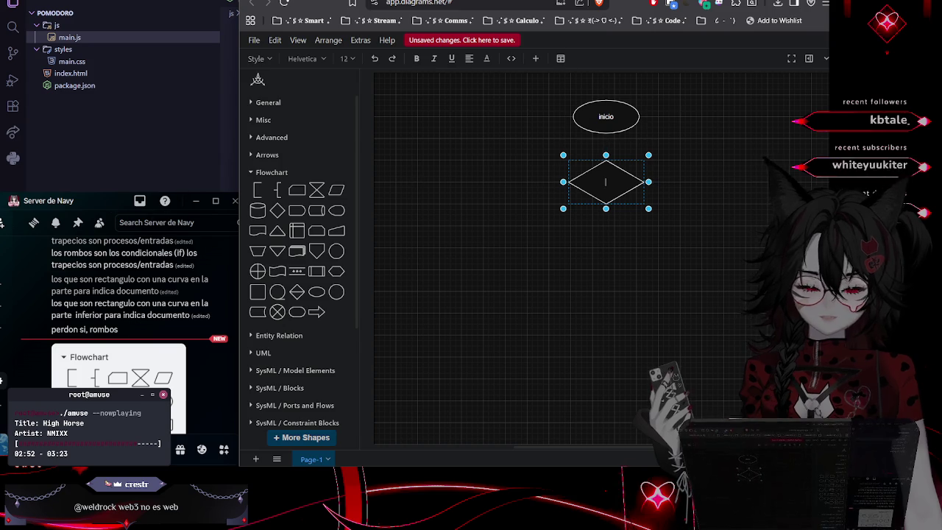
scroll(278, 176, down, 1)
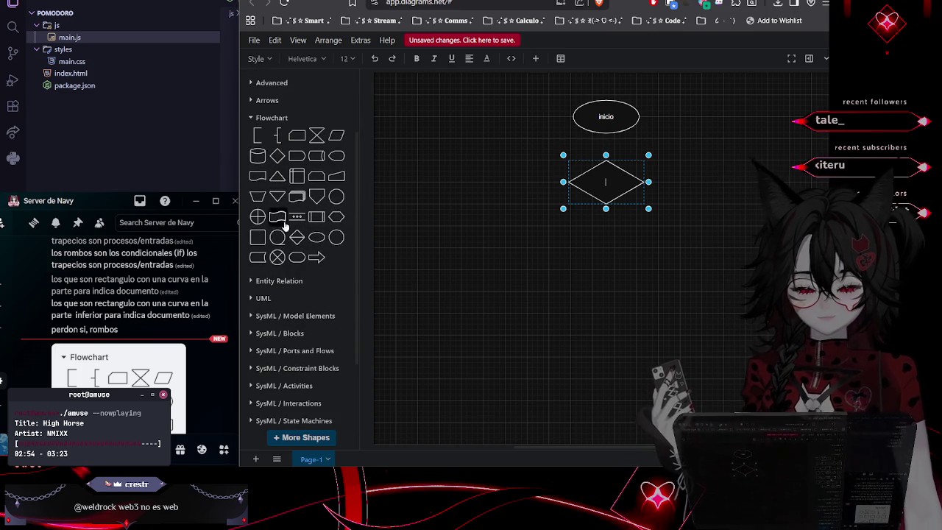
scroll(280, 294, down, 2)
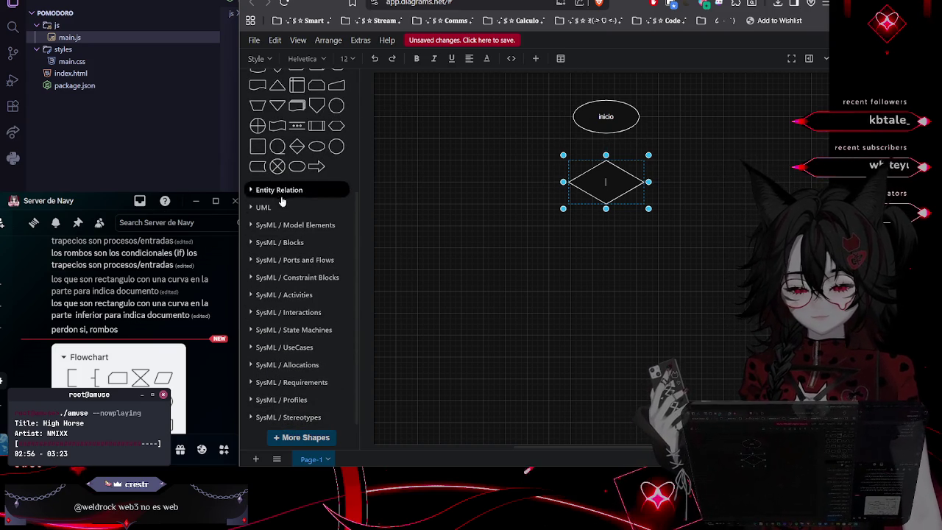
scroll(280, 221, up, 2)
scroll(287, 192, up, 2)
scroll(320, 181, down, 2)
Step: Label the diamond 'Iniciar temporizador?' and reposition it
double_click(635, 184)
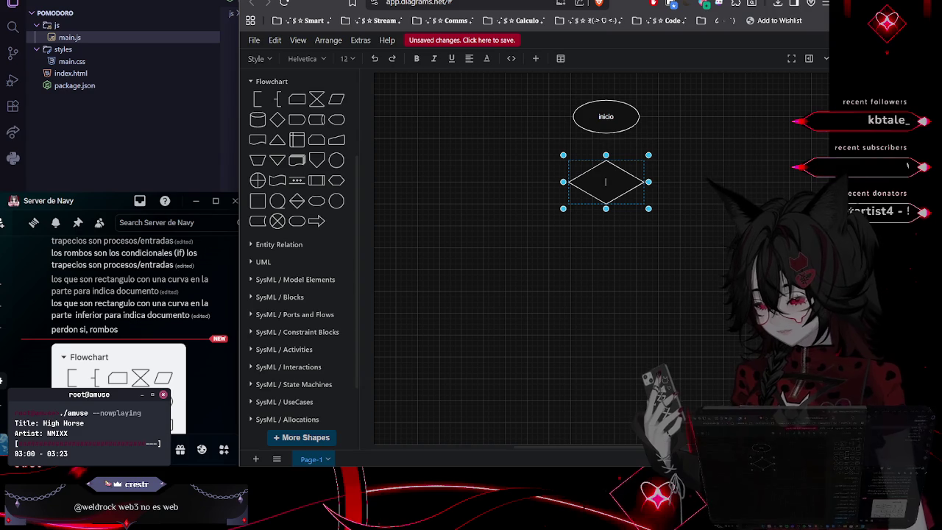
key(Escape)
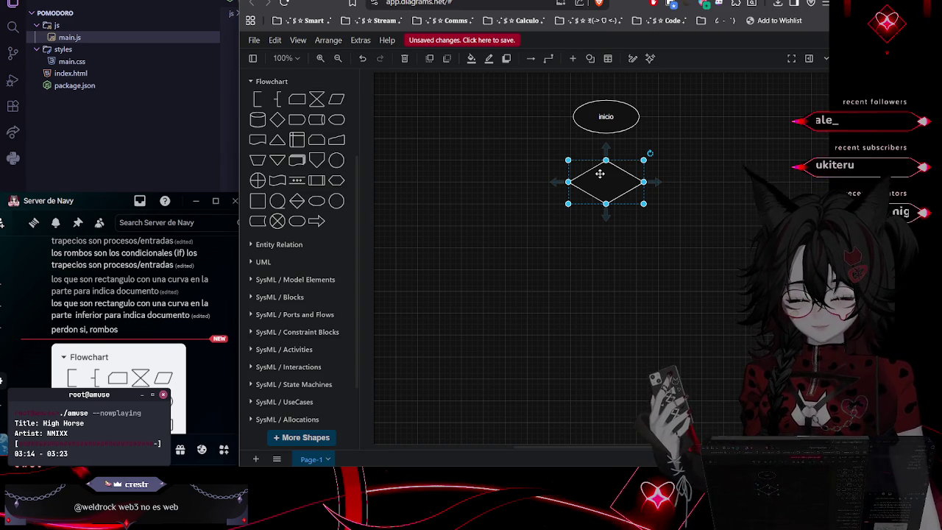
text(Iniciar)
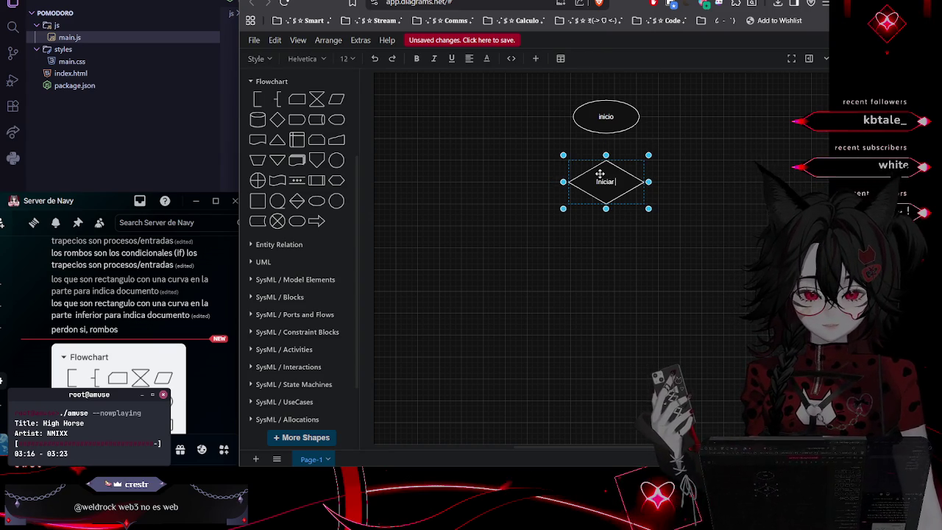
text( temporizador?)
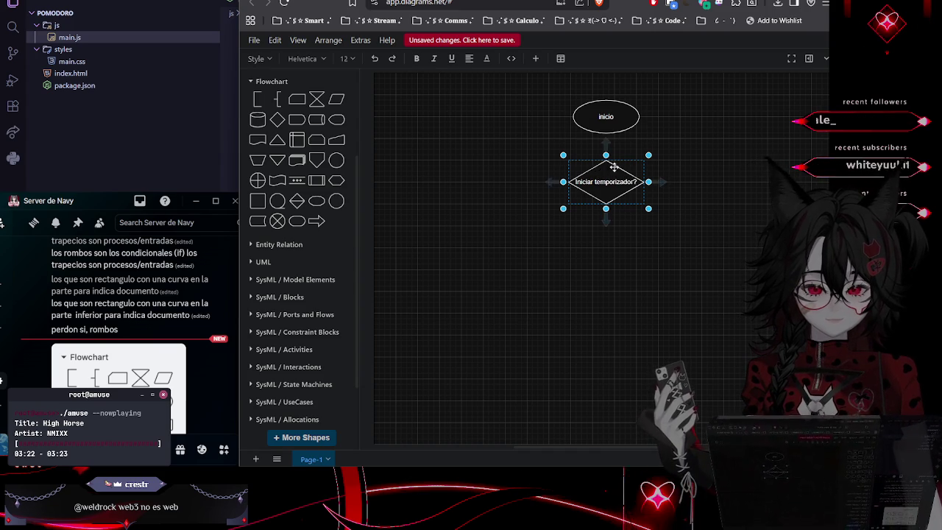
drag(563, 182, 617, 186)
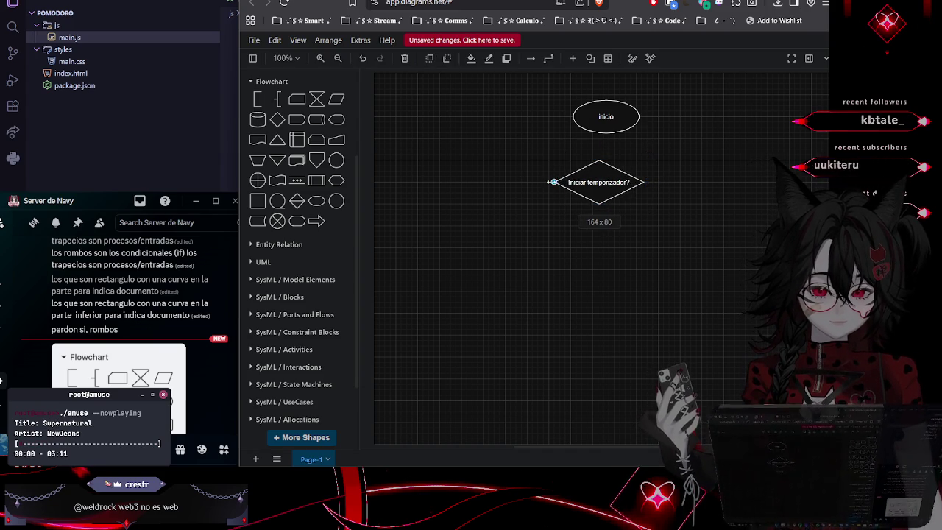
Step: Centre the diamond under inicio, then shift both shapes slightly left together
click(608, 138)
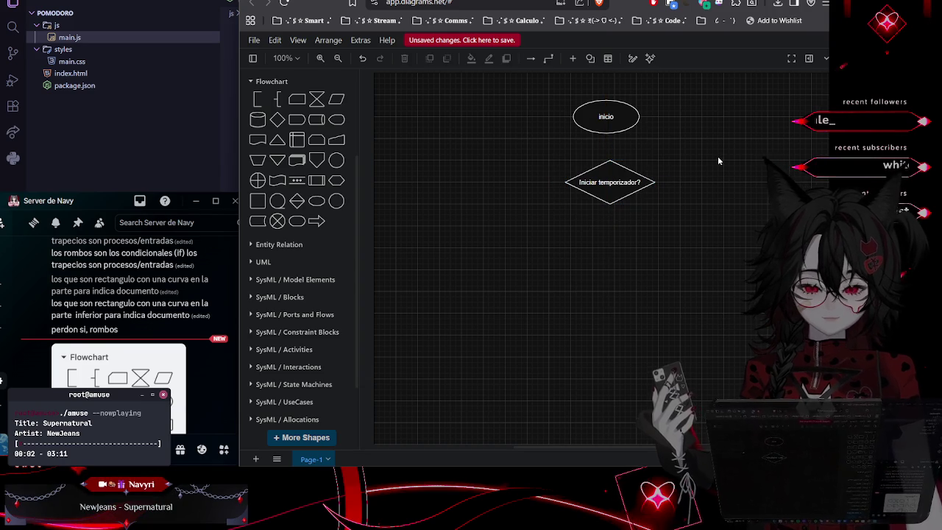
drag(609, 180, 606, 181)
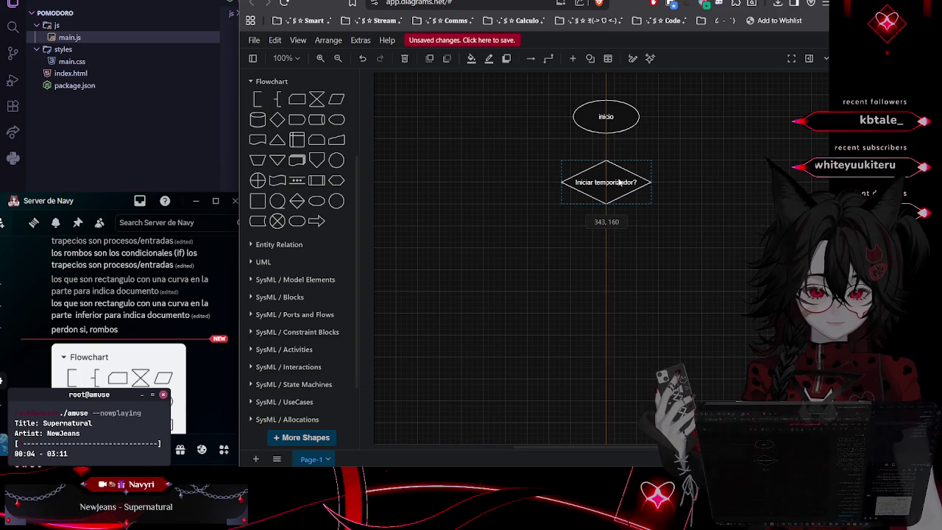
click(653, 144)
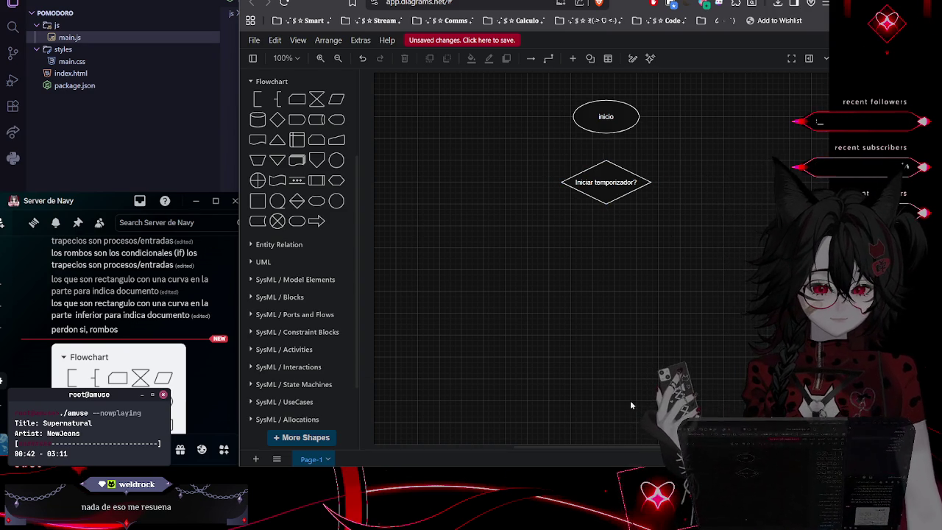
drag(655, 447, 655, 448)
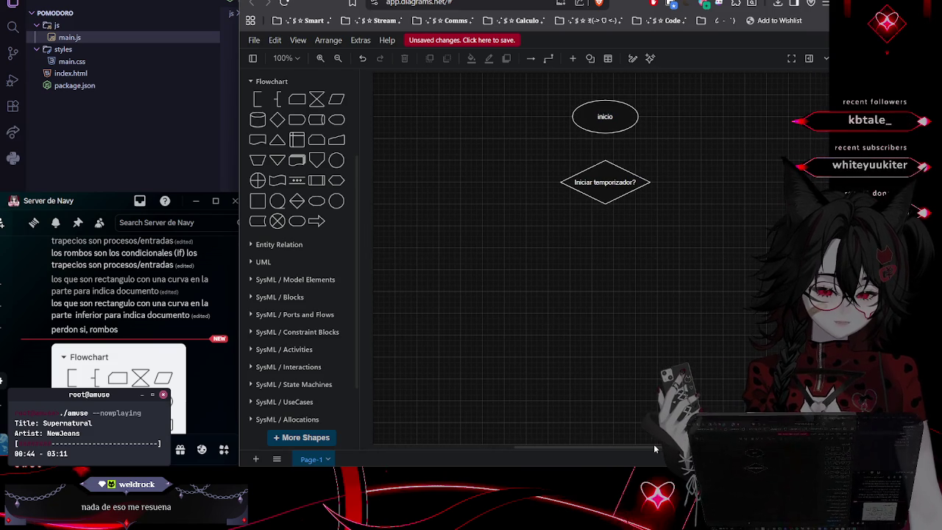
drag(675, 288, 553, 85)
drag(619, 117, 621, 124)
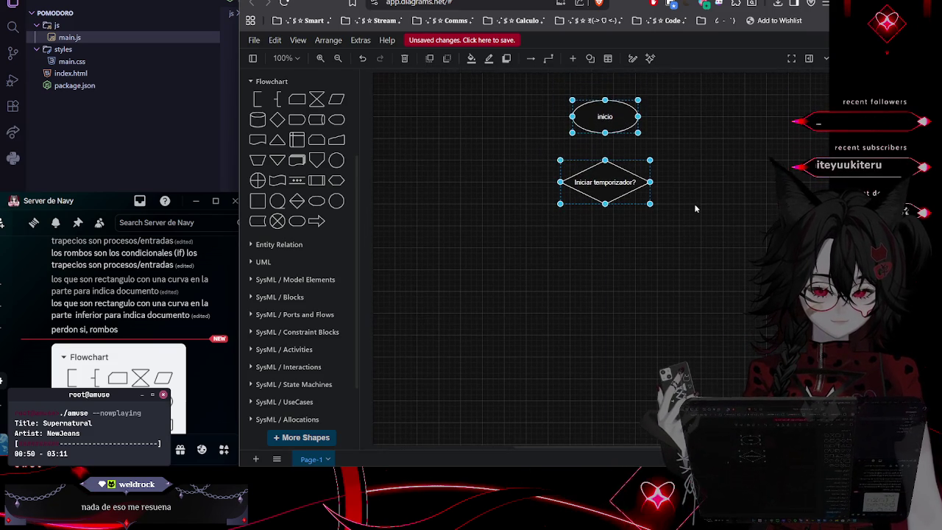
click(705, 199)
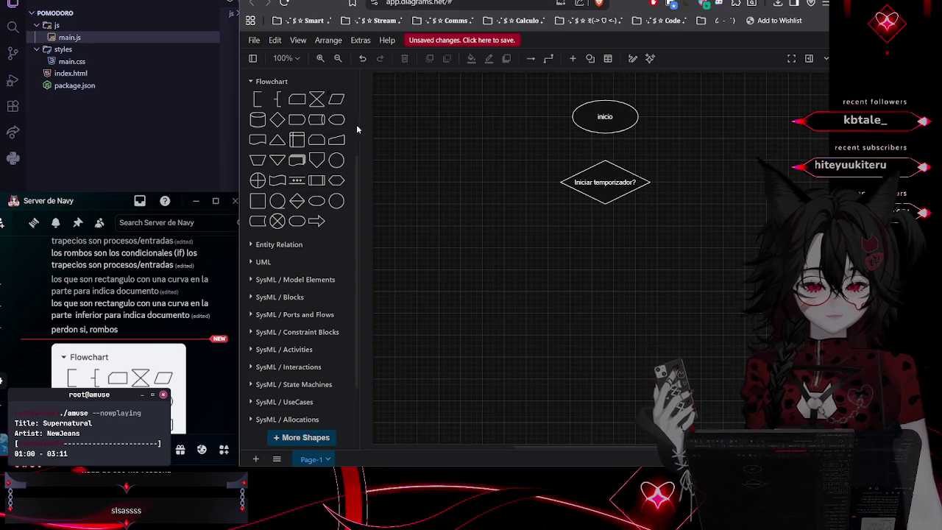
Step: Draw downward arrows from the diamond's left and right points, ending at the same height
drag(503, 237, 527, 279)
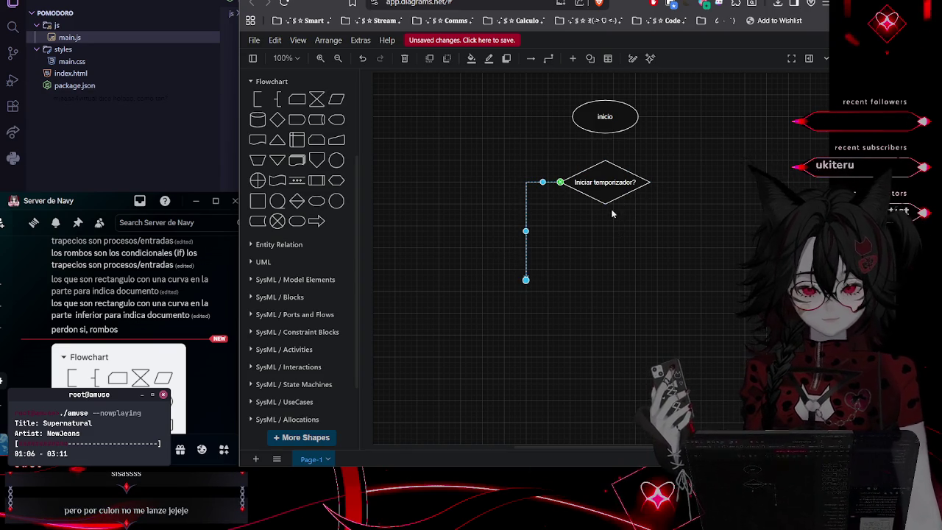
click(650, 184)
mouse_move(605, 182)
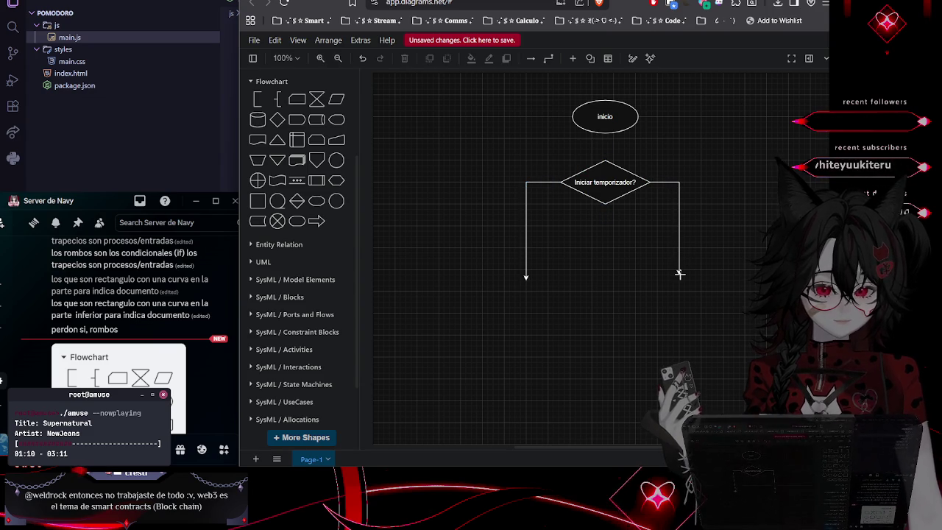
drag(526, 278, 525, 268)
click(582, 268)
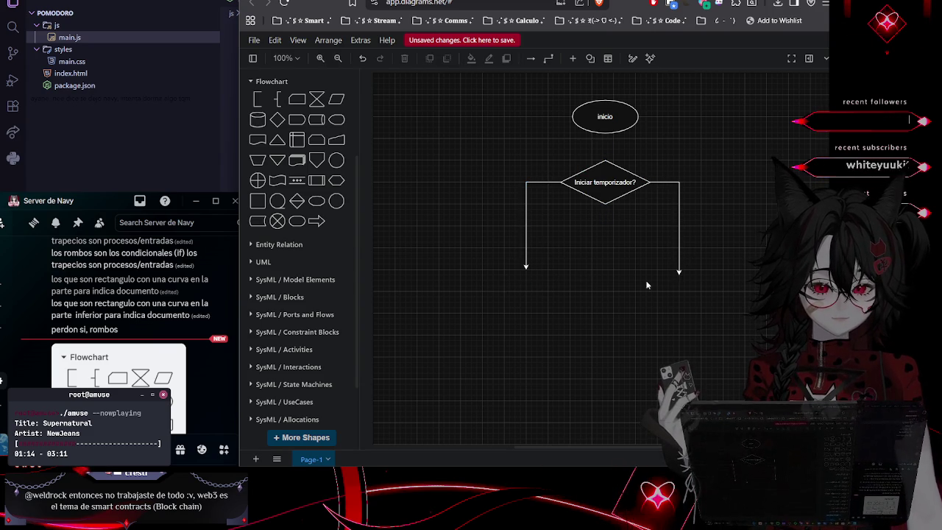
drag(680, 276, 679, 266)
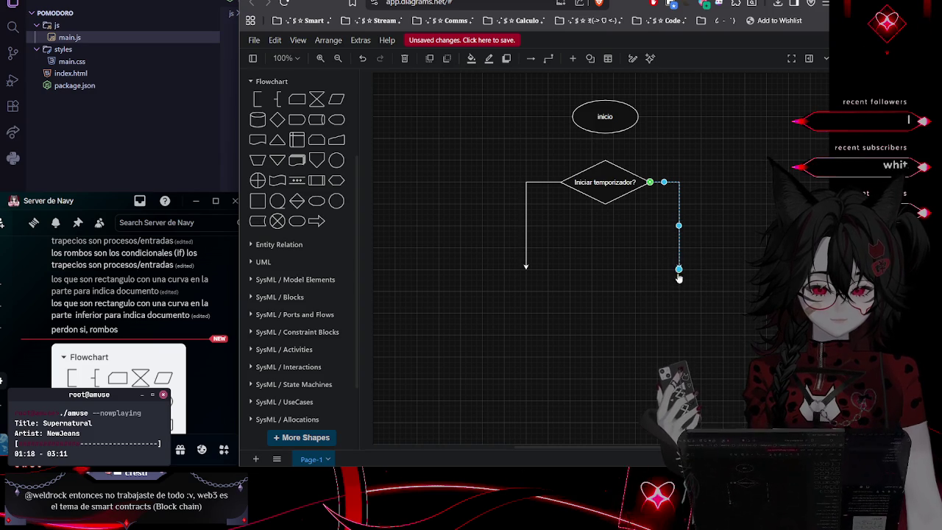
click(709, 267)
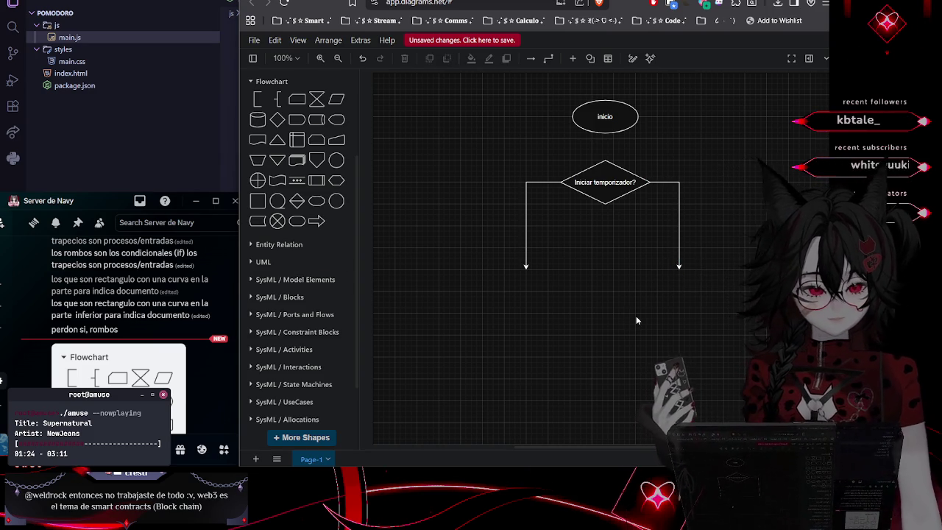
Step: Label the diamond's branch arrows, giving the right branch the text SI
double_click(525, 218)
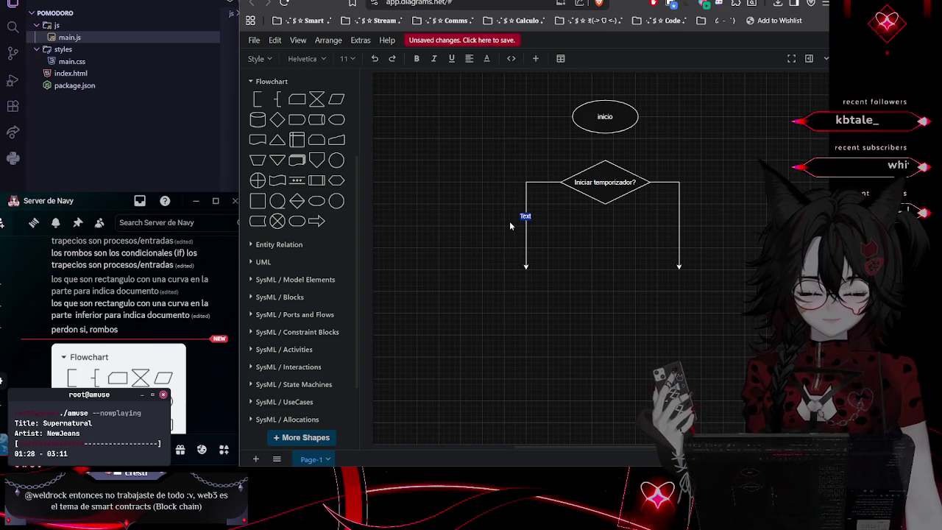
click(679, 214)
text(SI)
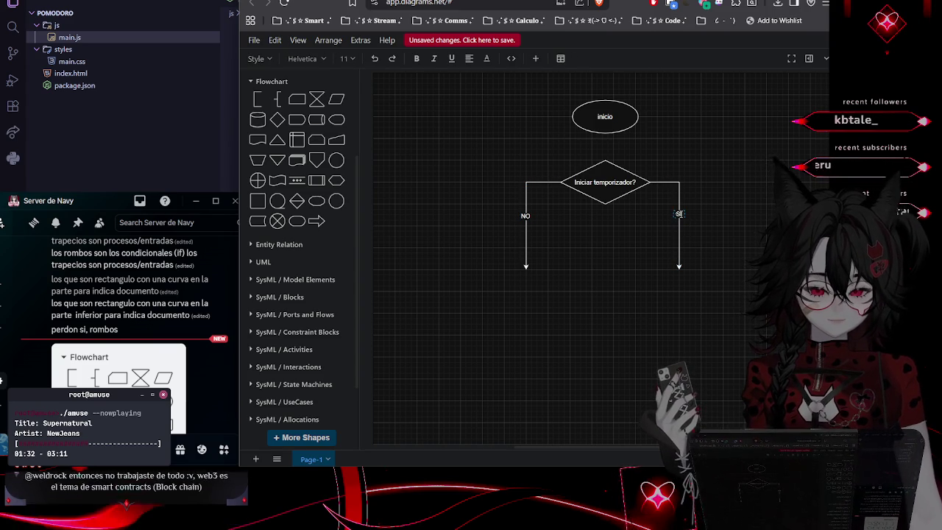
click(696, 226)
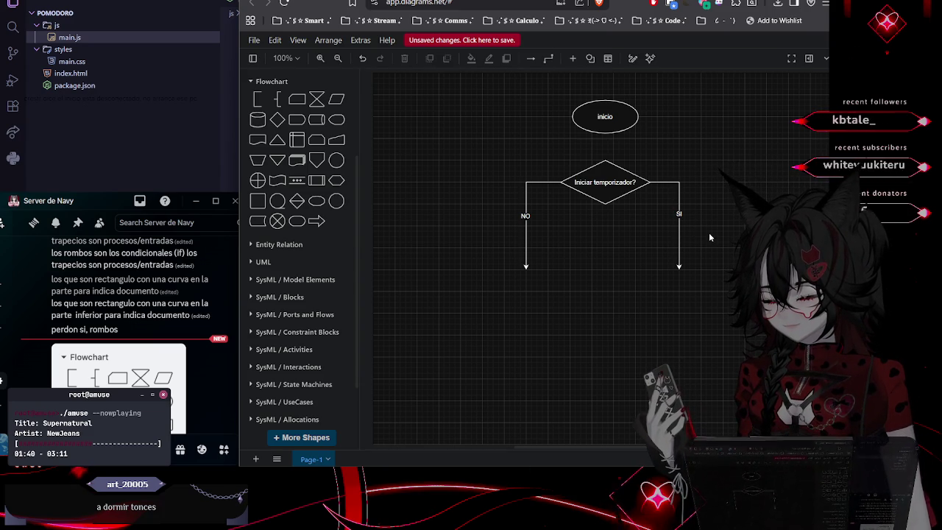
Step: Connect inicio to the diamond with an arrow, shorten the SI branch, then start a new tab typing 'no'
click(614, 124)
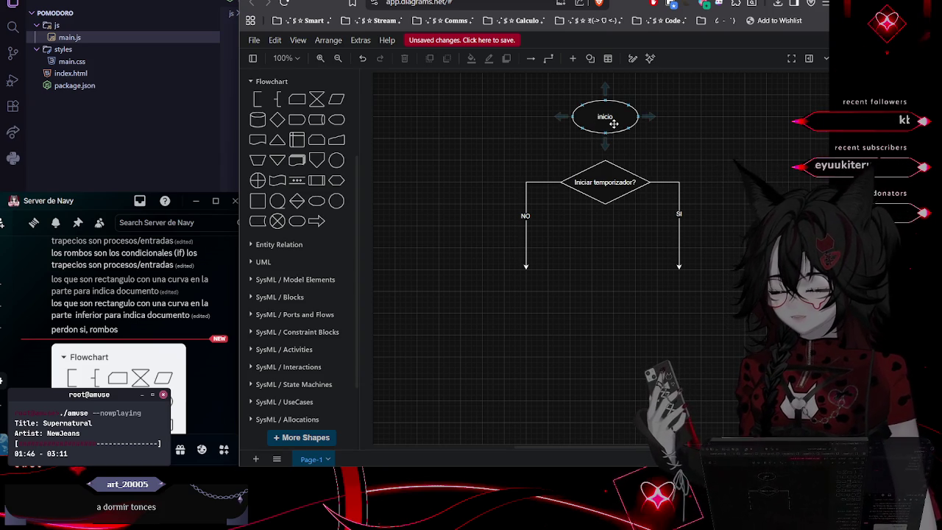
click(607, 140)
drag(606, 143, 605, 173)
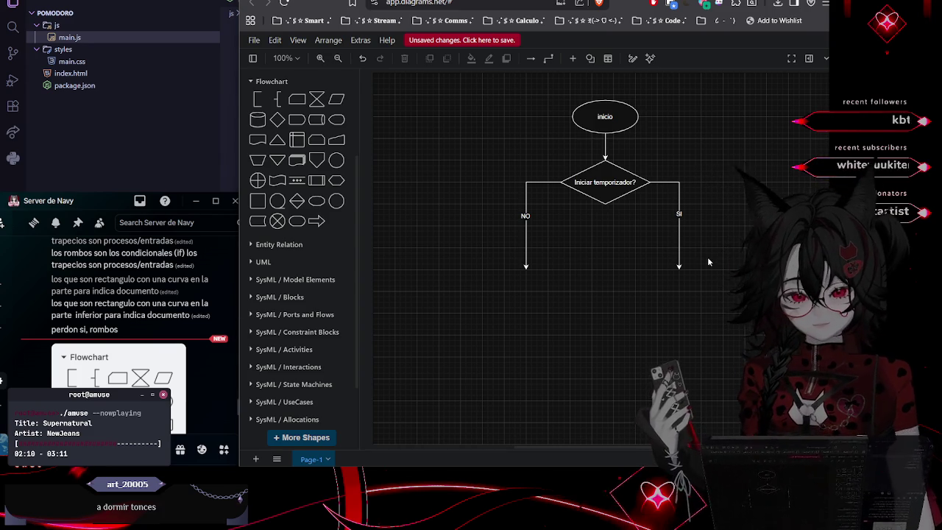
drag(680, 270, 679, 253)
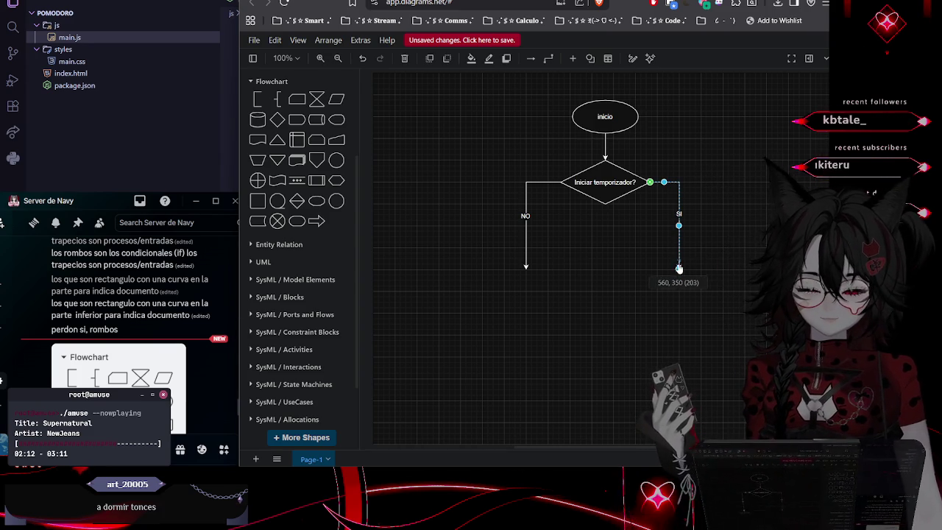
click(589, 320)
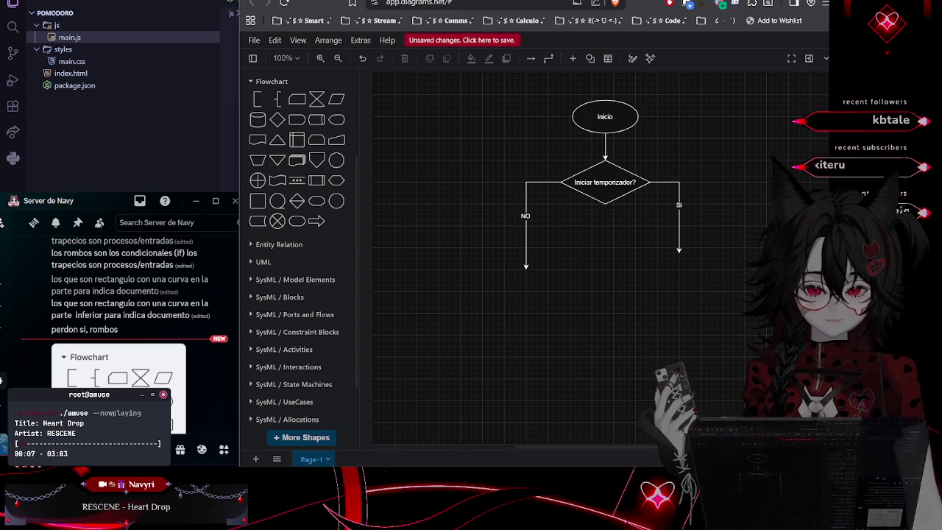
key(ctrl+t)
text(no)
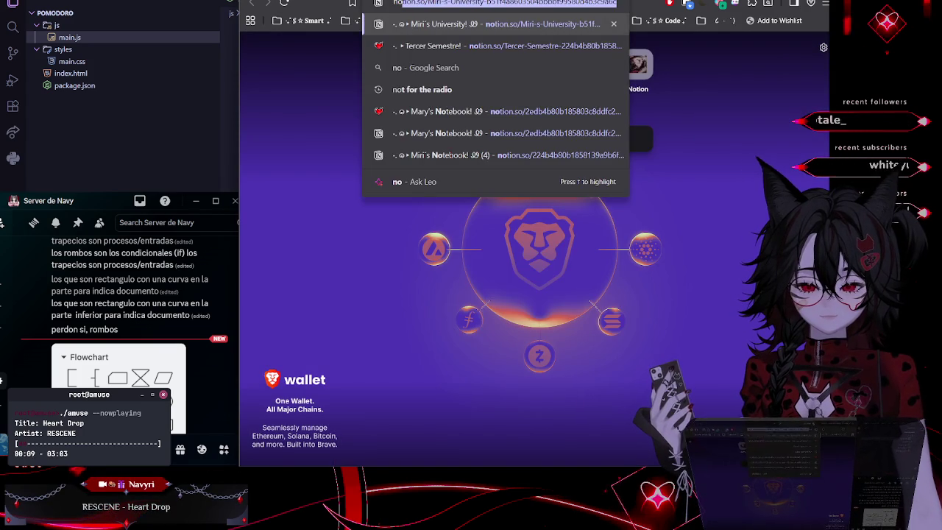
Step: Reach the Let´s Study Notion page via the Tercer Semestre page and its parent
click(452, 45)
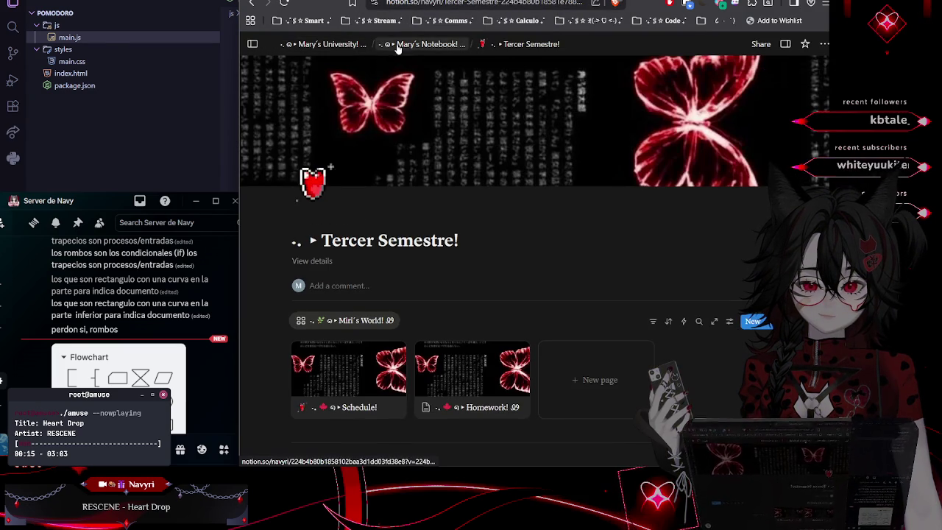
click(327, 46)
scroll(412, 287, down, 5)
scroll(370, 275, down, 1)
click(328, 221)
scroll(640, 235, down, 2)
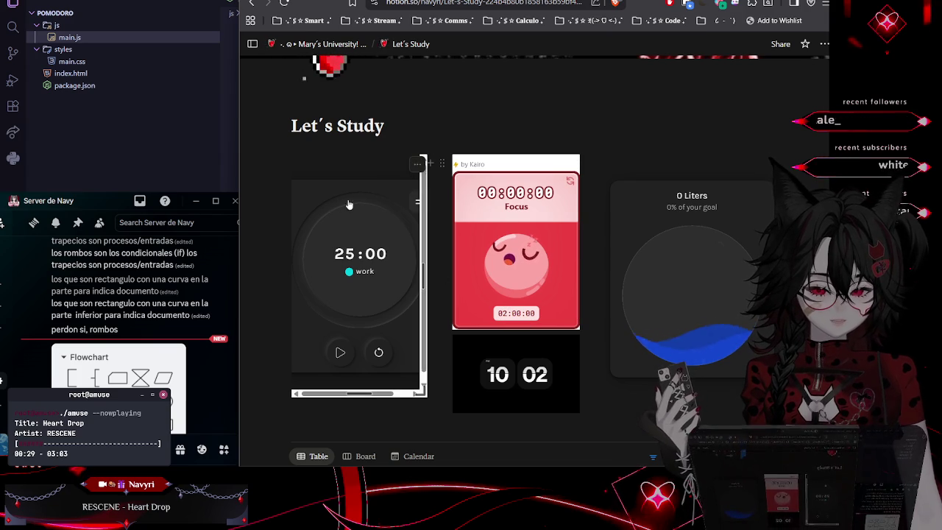
Step: Start and reset the embedded Pomodoro timer, then open its block's original page
click(340, 353)
click(379, 354)
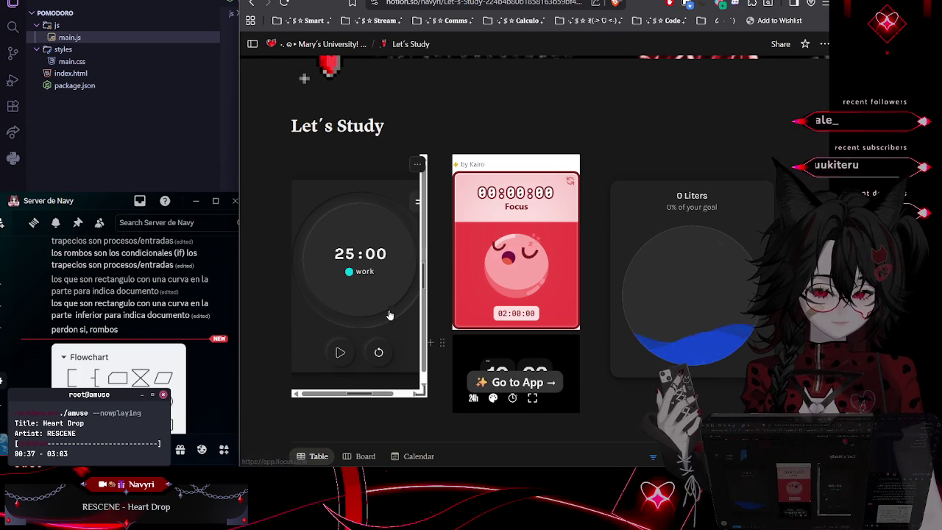
right_click(377, 223)
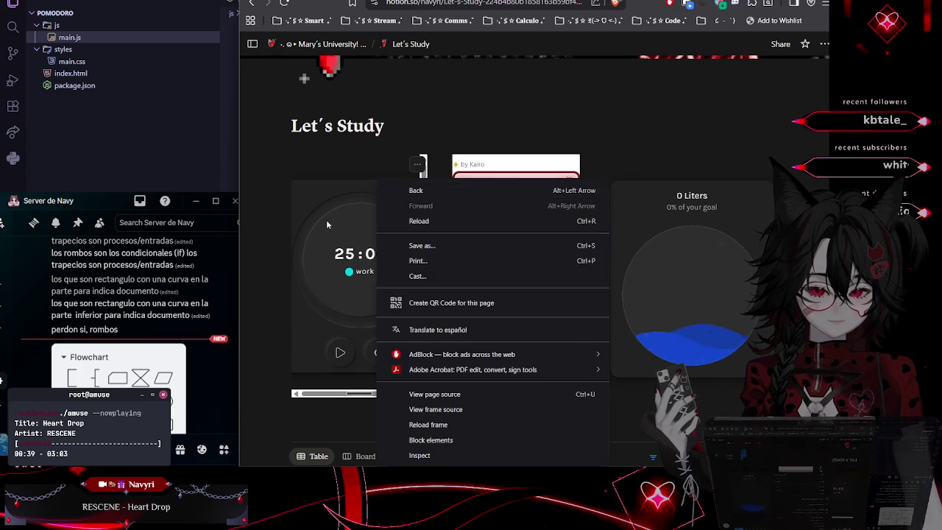
click(333, 218)
click(423, 159)
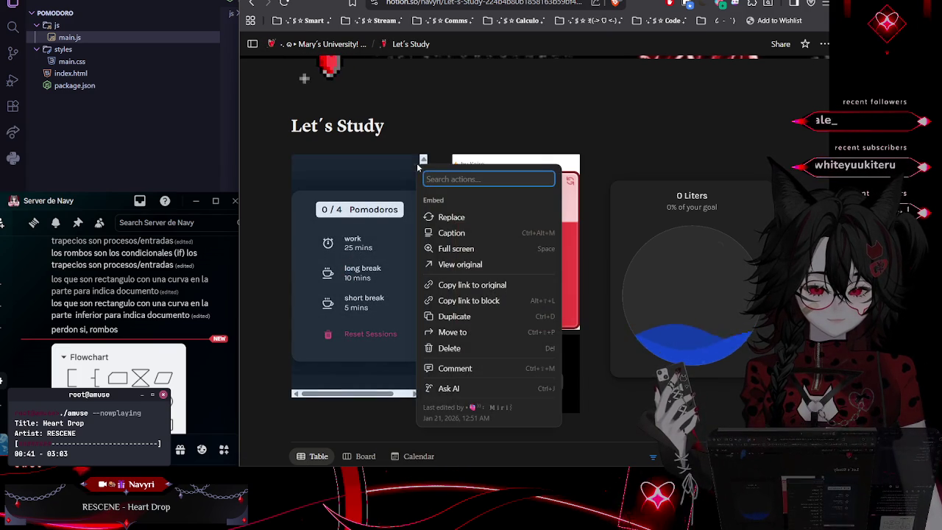
click(449, 264)
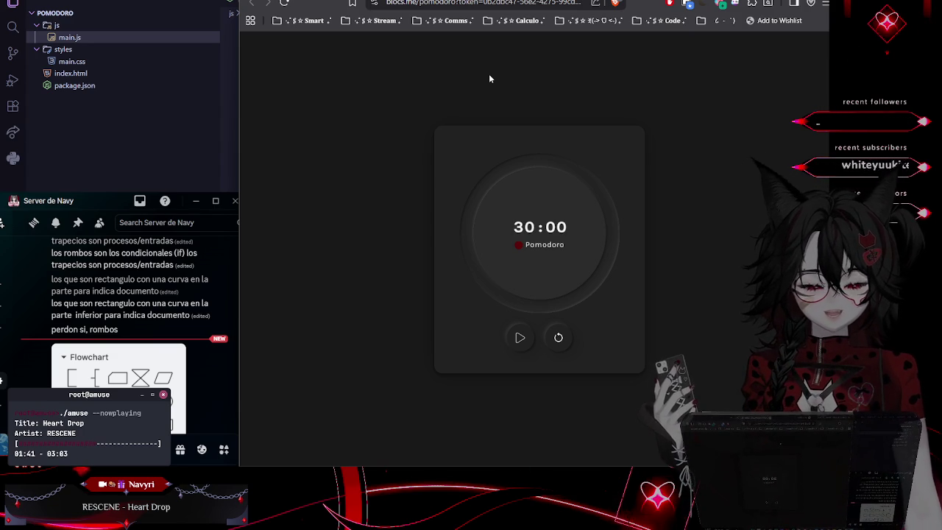
Step: Return to the draw.io flowchart tab and select the inicio ellipse
key(ctrl+Tab)
click(605, 119)
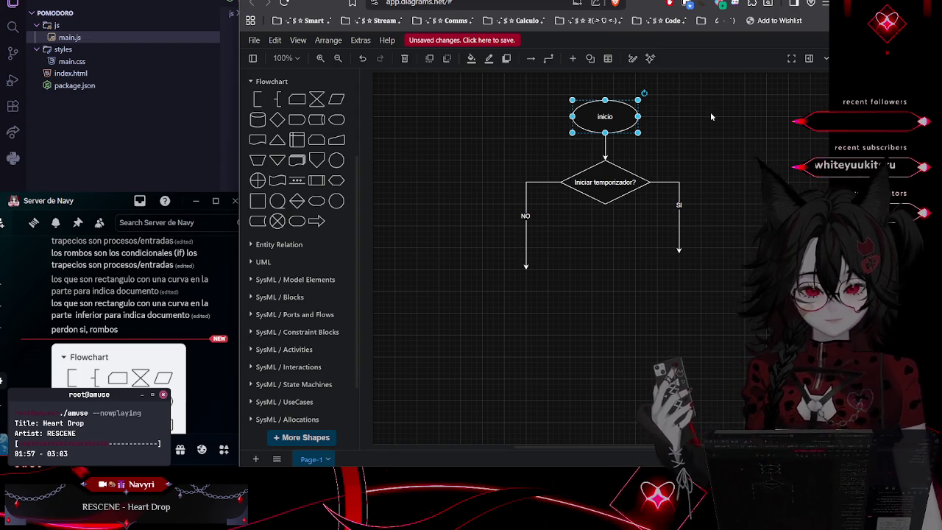
Step: Erase the text inside the decision diamond, then switch to the blocs.me Pomodoro tab
click(710, 112)
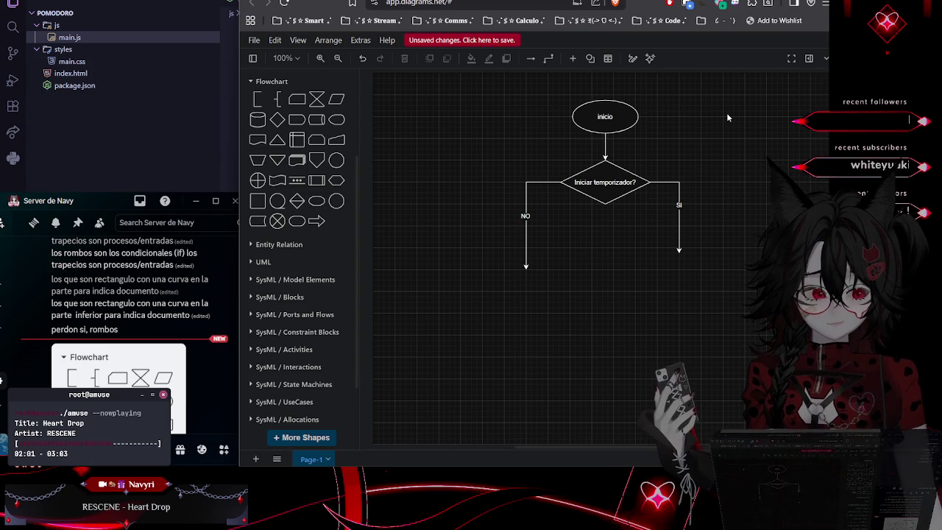
drag(738, 296, 487, 172)
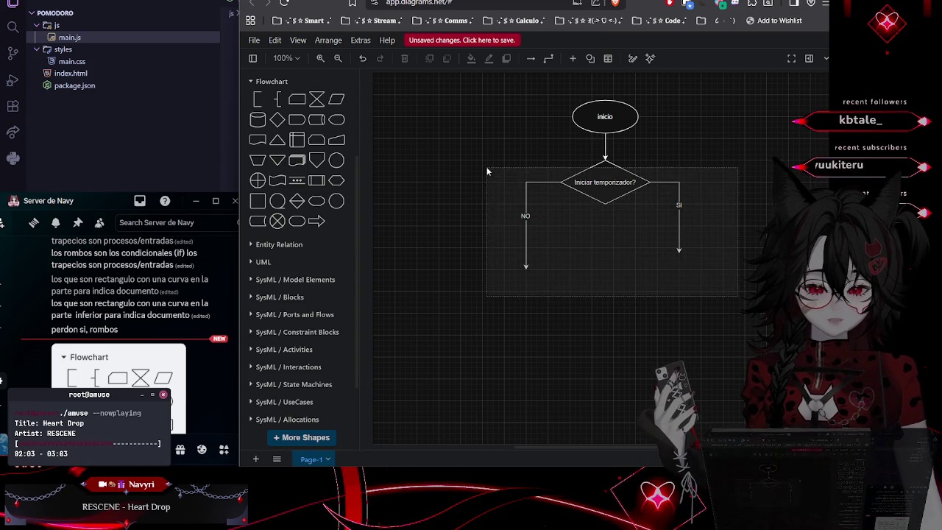
click(605, 184)
double_click(608, 184)
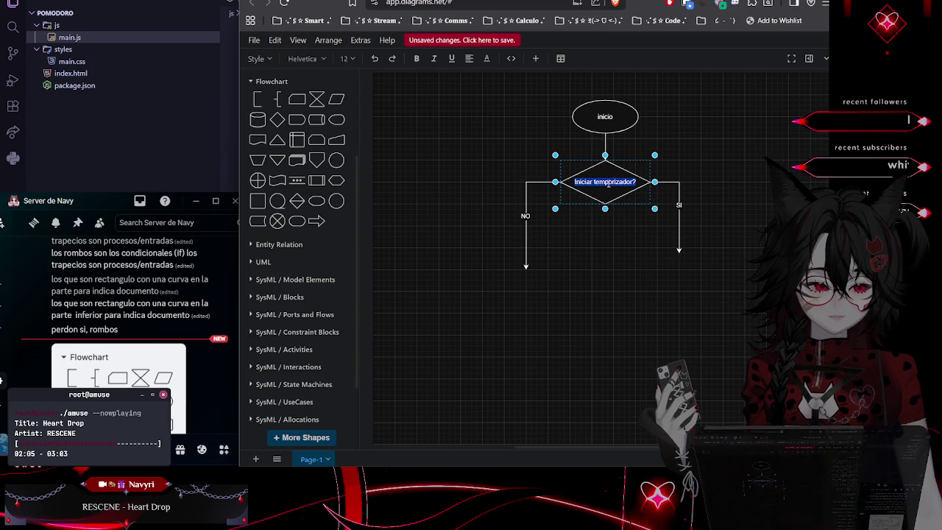
text(Conf)
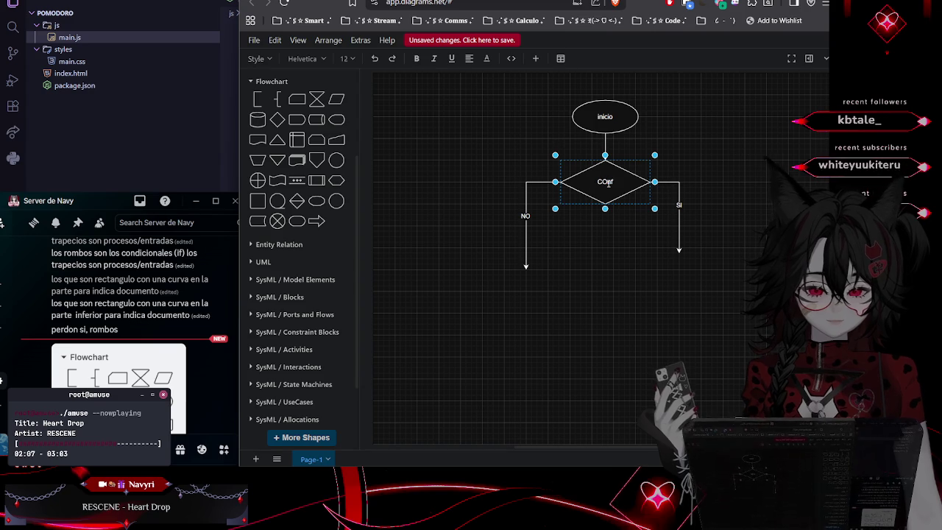
key(BackSpace)
key(BackSpace)
key(BackSpace)
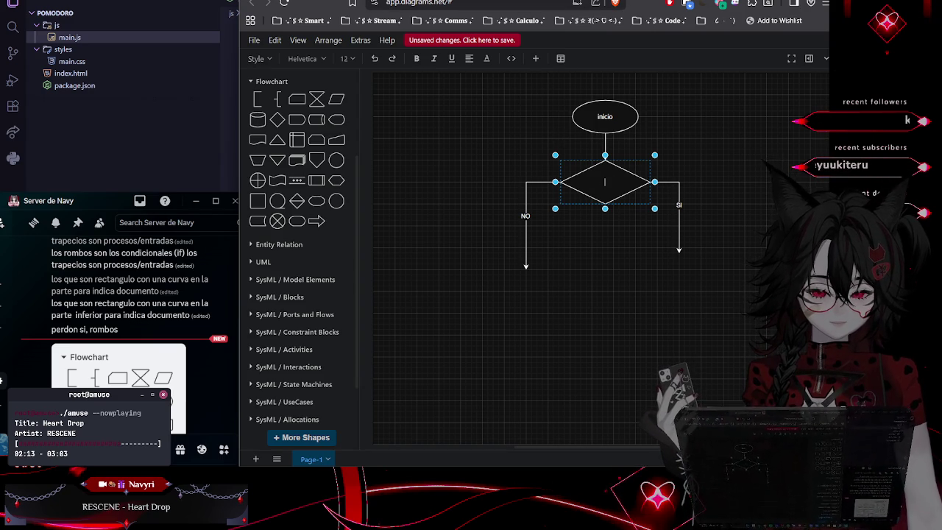
key(ctrl+Tab)
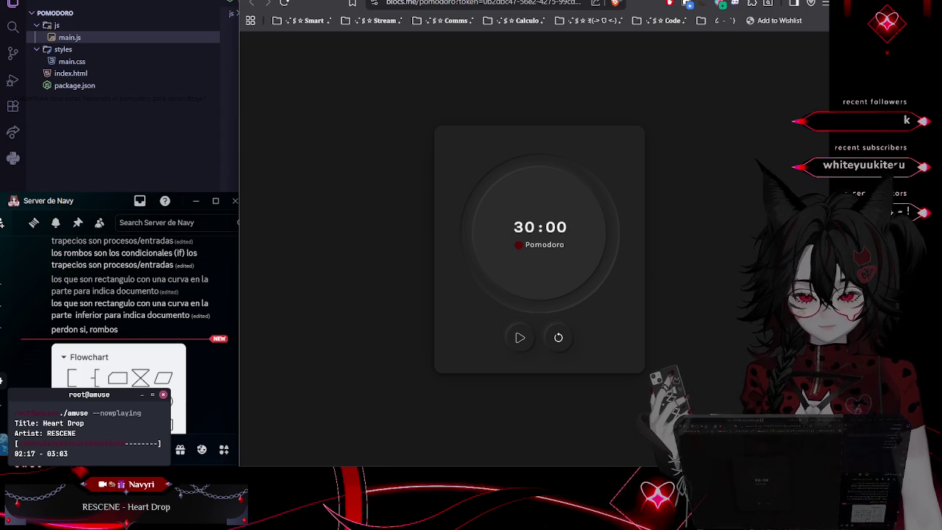
Step: Switch from the blocs.me timer tab back toward the draw.io flowchart tab
key(ctrl+shift+Tab)
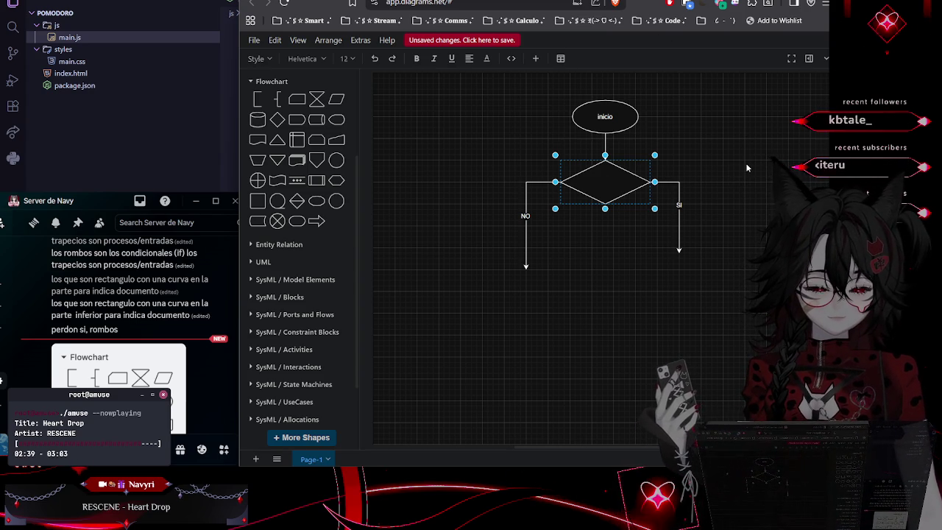
Step: Finish labelling the diamond 'Personalizar tiempo?', fixing the typos
text(PW)
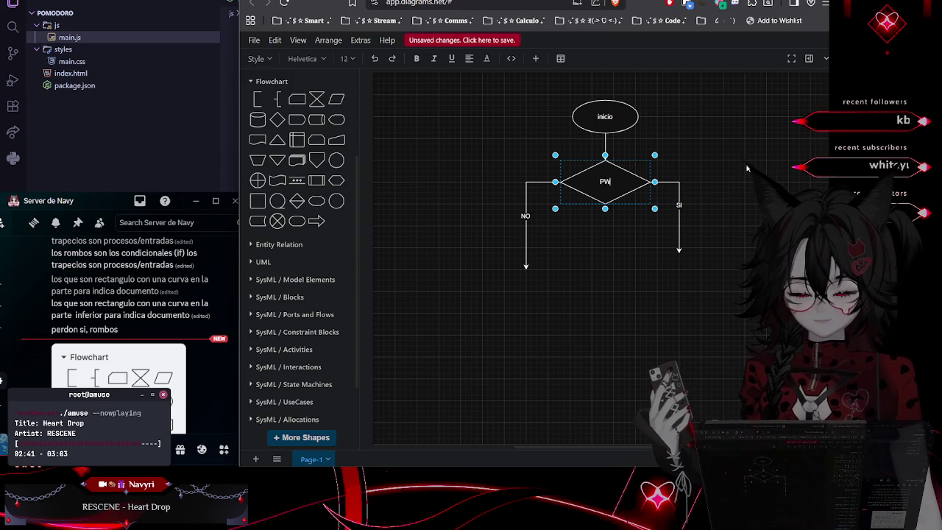
key(BackSpace)
text(ersonalizar)
text( i)
key(BackSpace)
text(t)
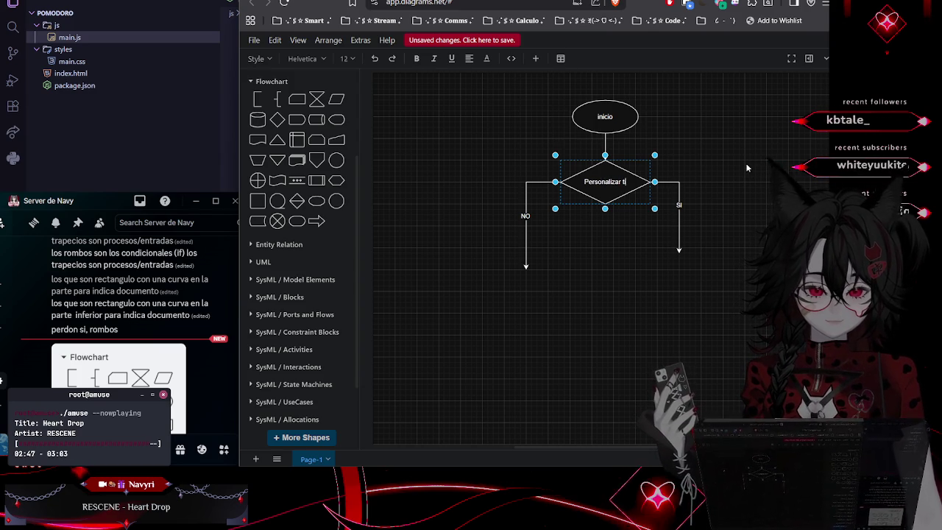
text(iempo?)
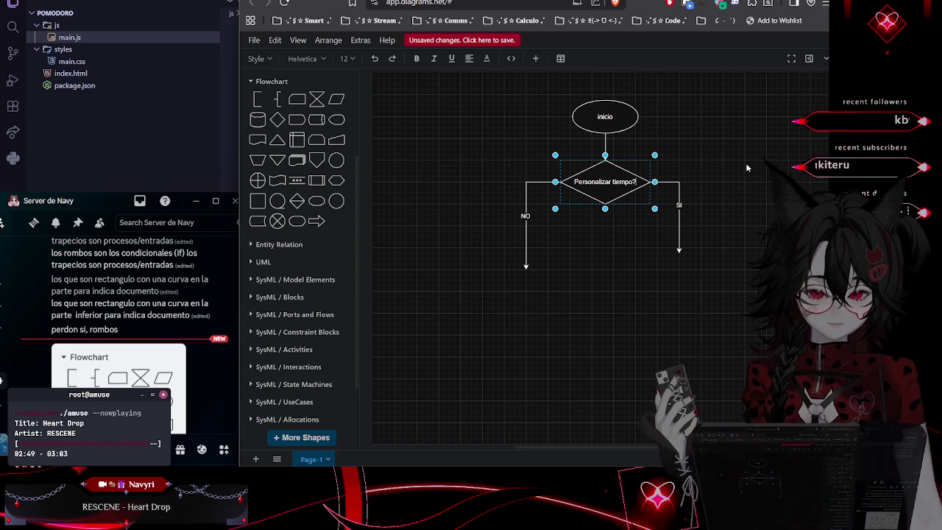
click(589, 305)
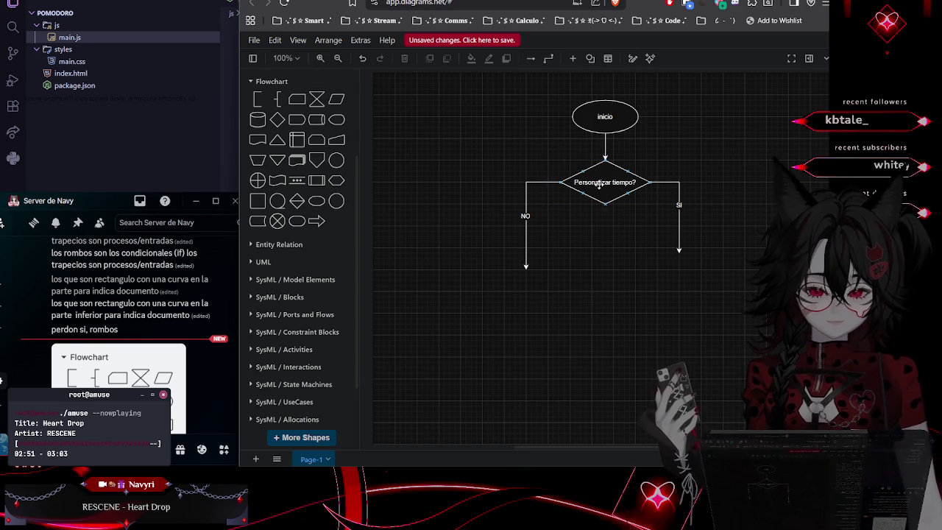
Step: Copy the diamond below the NO branch and label it 'Iniciar contador'
click(601, 184)
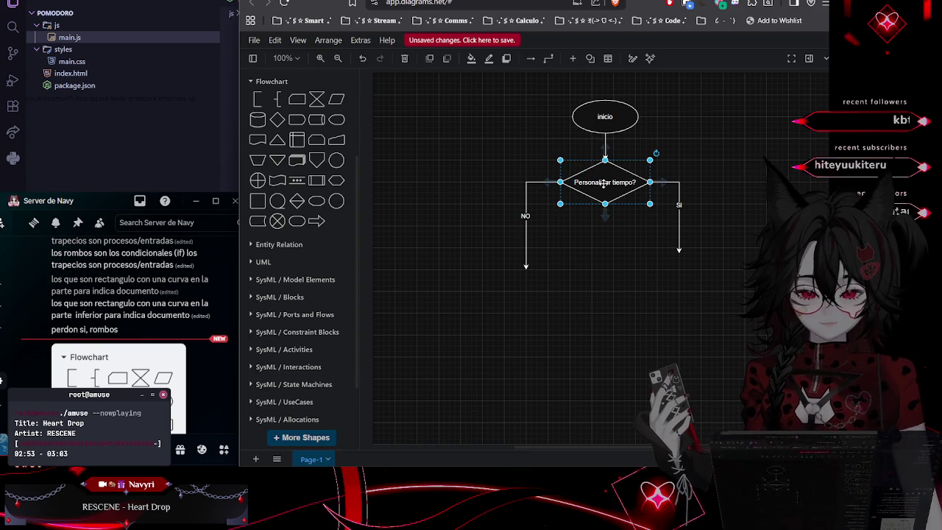
mouse_move(604, 184)
mouse_down()
mouse_move(530, 315)
mouse_move(531, 295)
mouse_up()
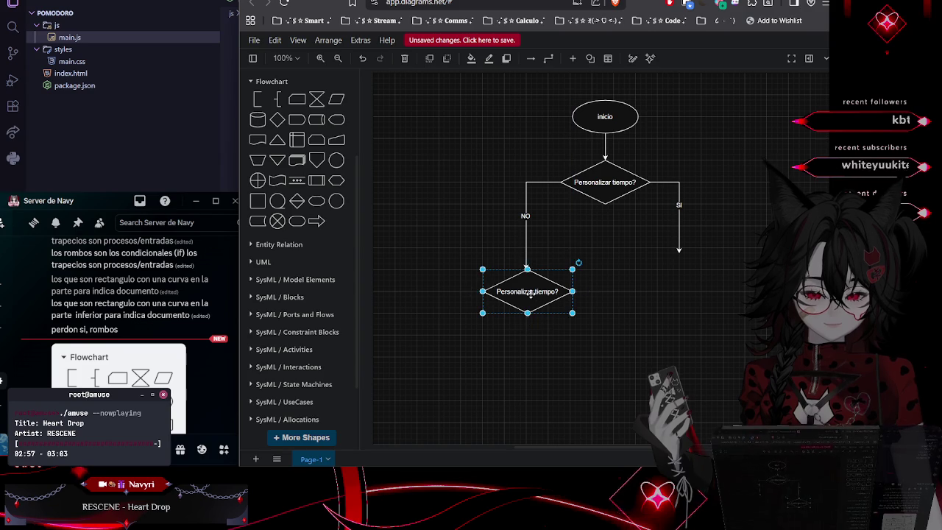
double_click(531, 294)
text(Inc)
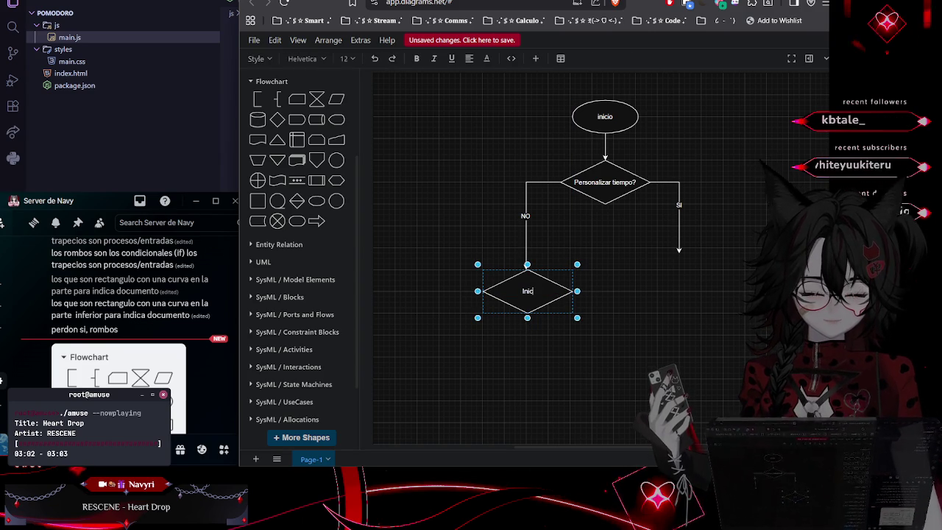
text(ciar contador)
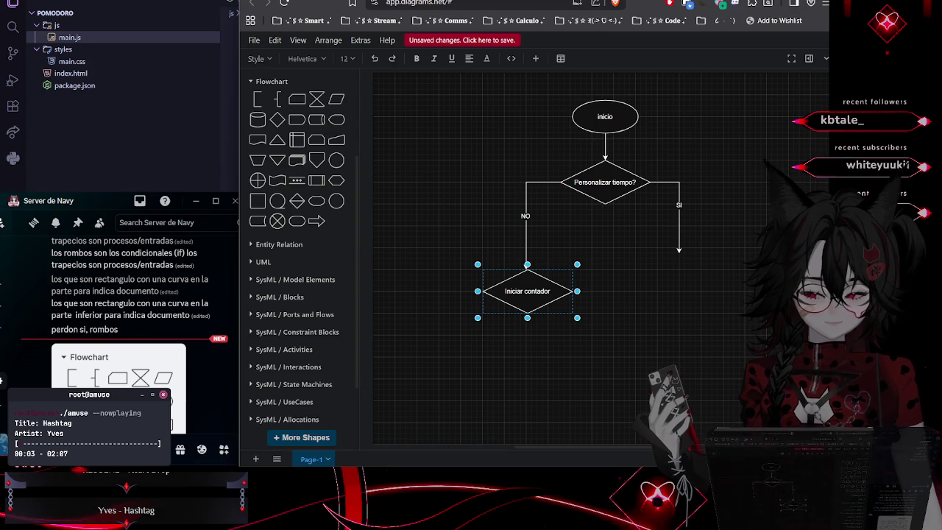
click(600, 353)
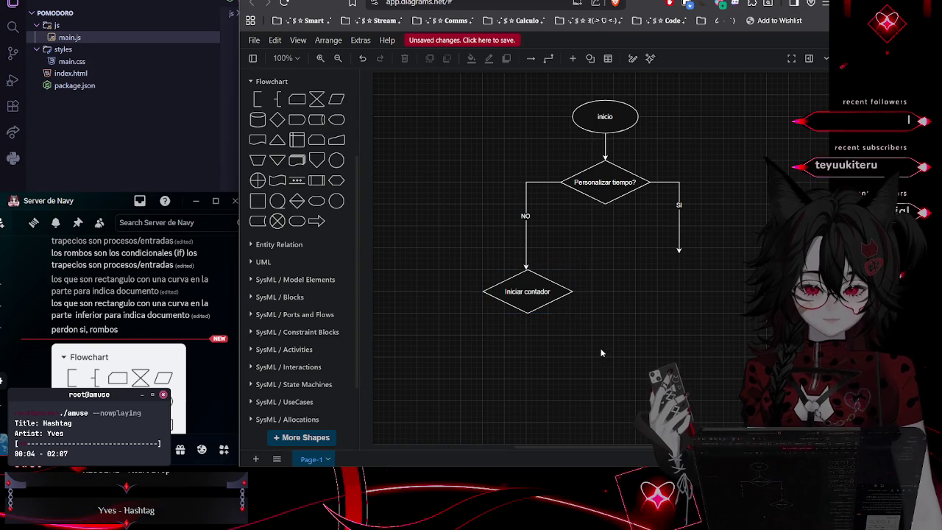
Step: Nudge the Iniciar contador diamond slightly left, then switch to the Pomodoro timer tab
click(543, 295)
drag(543, 296, 542, 295)
click(633, 286)
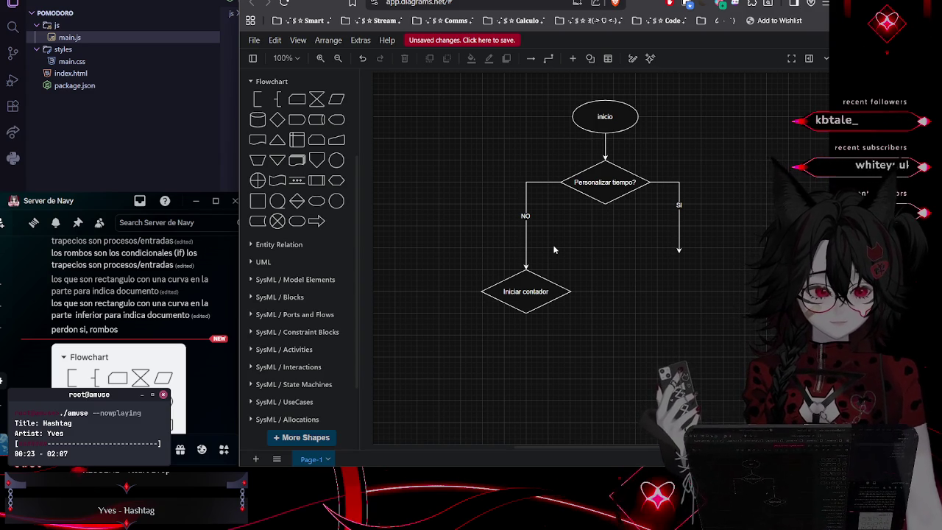
key(ctrl+Tab)
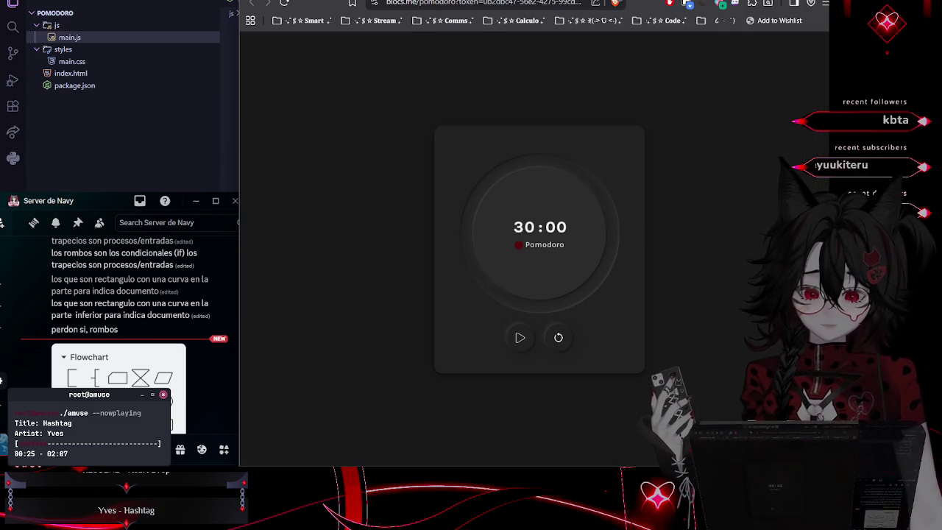
Step: Open the timer settings and scroll through the break and timing options
click(622, 147)
click(567, 200)
scroll(564, 203, down, 1)
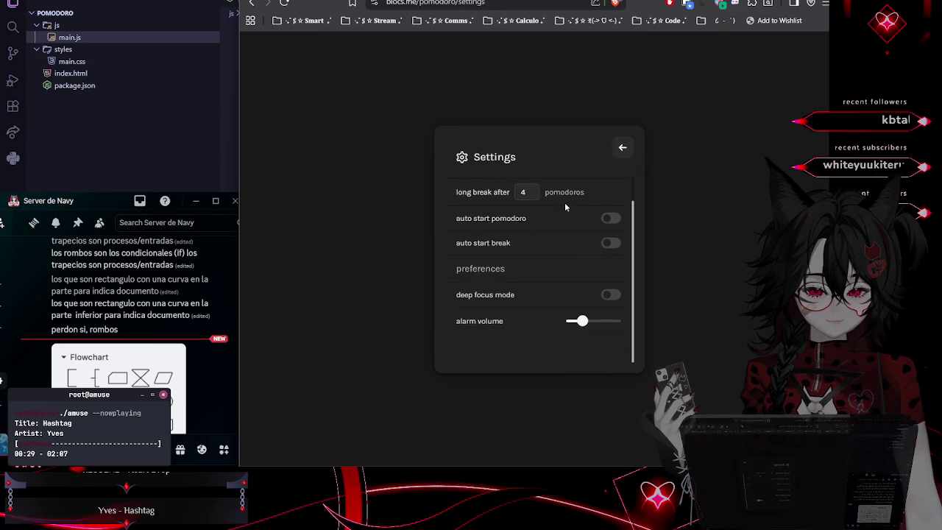
scroll(565, 207, up, 1)
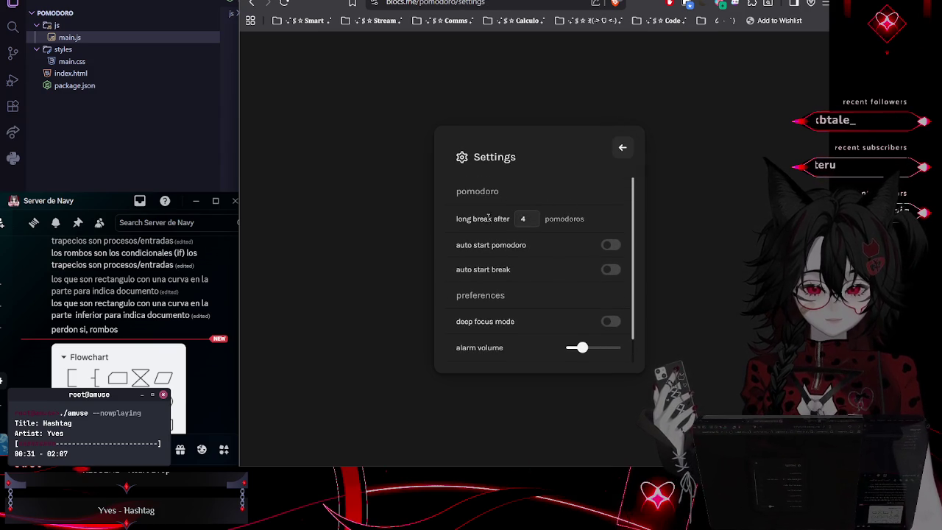
drag(458, 218, 568, 221)
click(597, 216)
scroll(598, 181, down, 1)
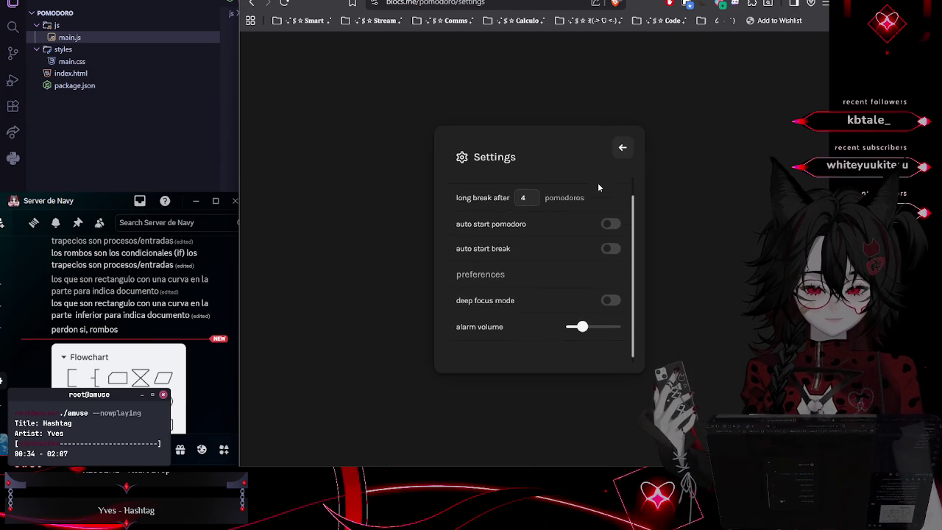
Step: Show the Pomodoro presets list, then switch to the Notion Let's Study page
click(620, 150)
click(563, 246)
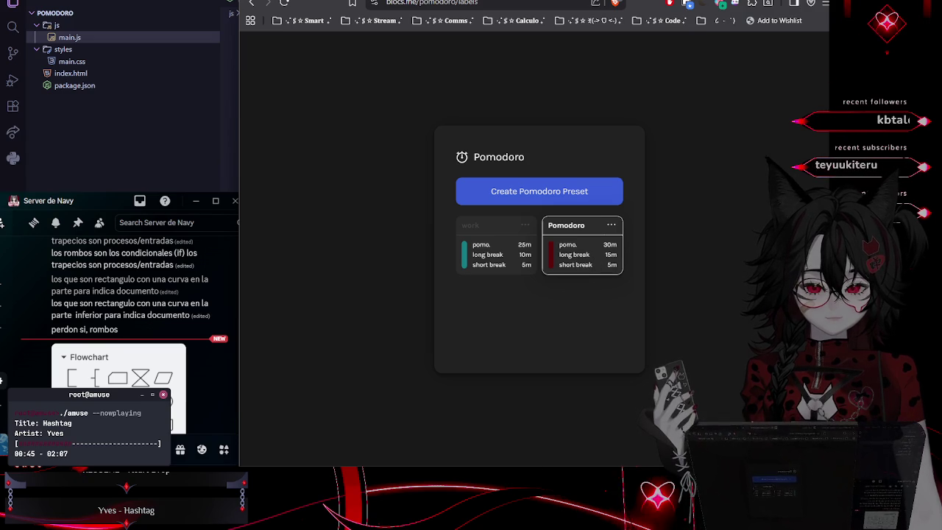
click(324, 2)
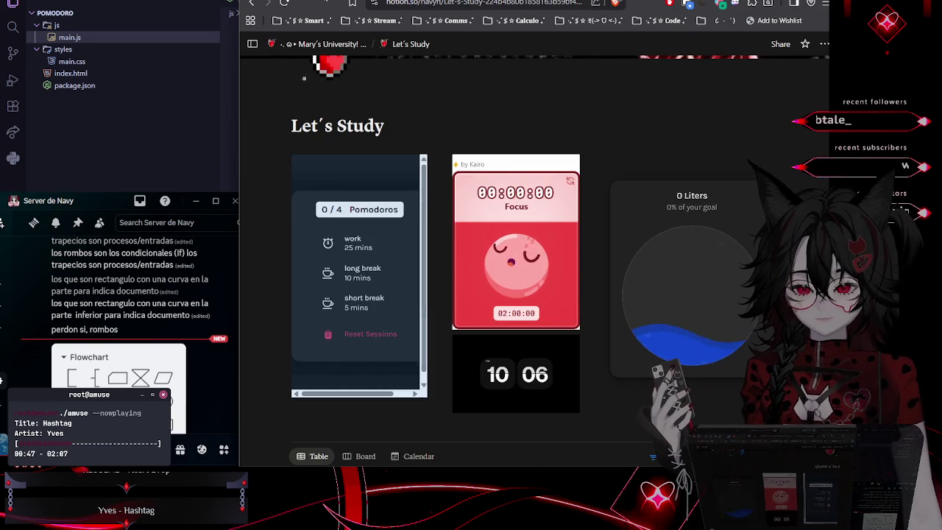
Step: Switch from the Notion Let's Study page back to the draw.io flowchart
key(ctrl+Tab)
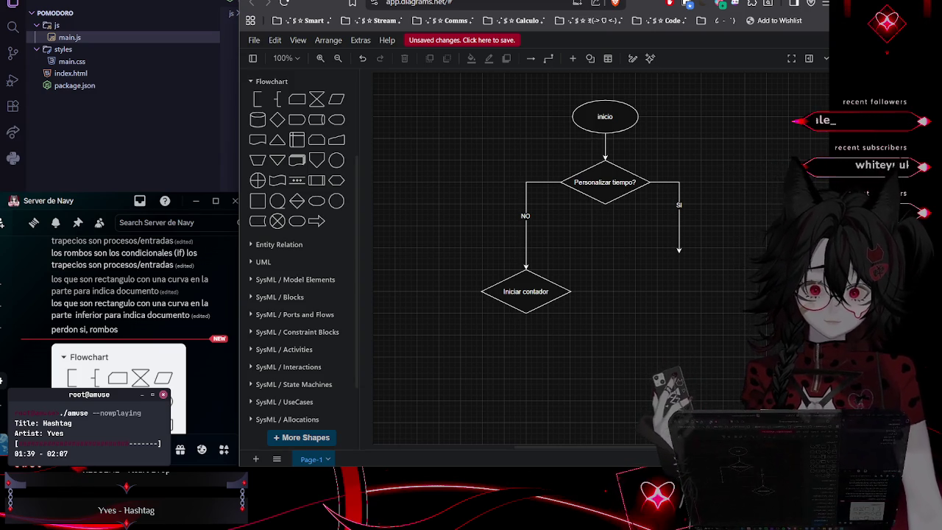
Step: Switch from the flowchart to the blocs.me Pomodoro presets tab
key(ctrl+Tab)
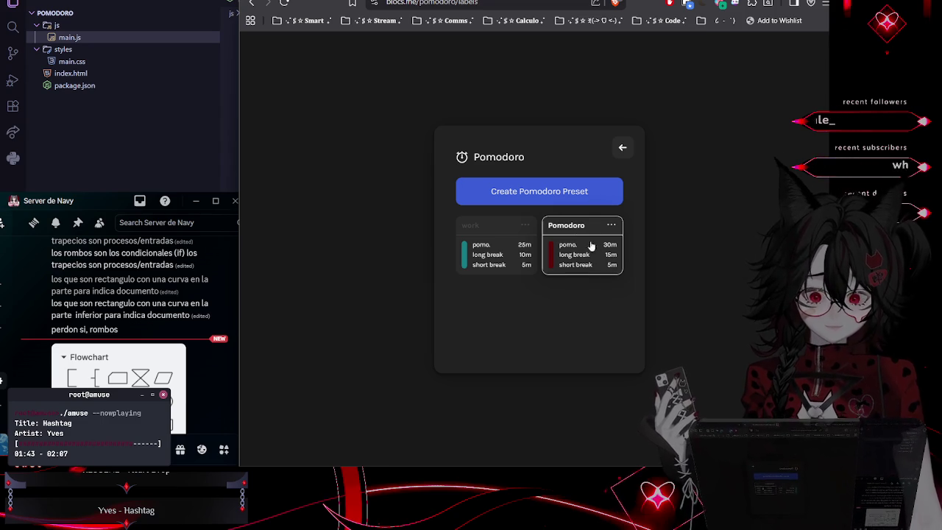
Step: Back out of the presets and menu to the 30:00 timer, then switch tabs toward the flowchart
click(623, 148)
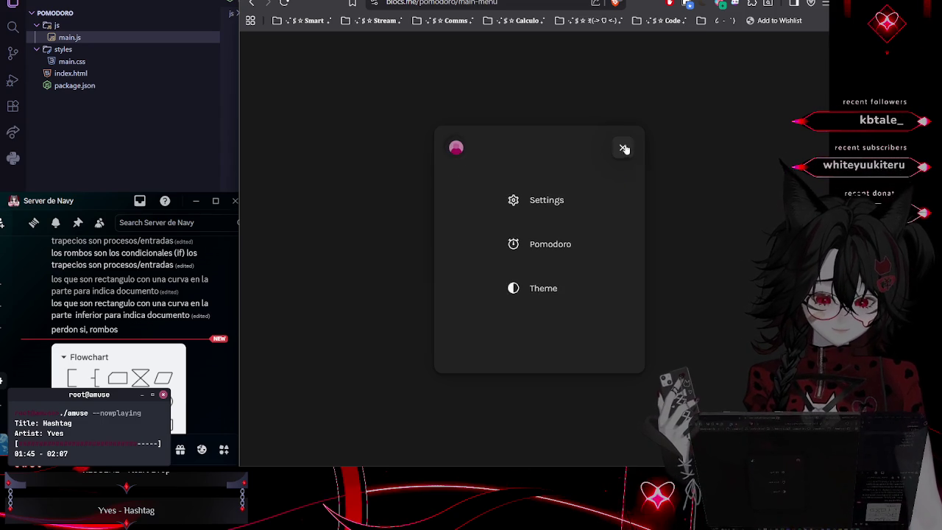
click(624, 149)
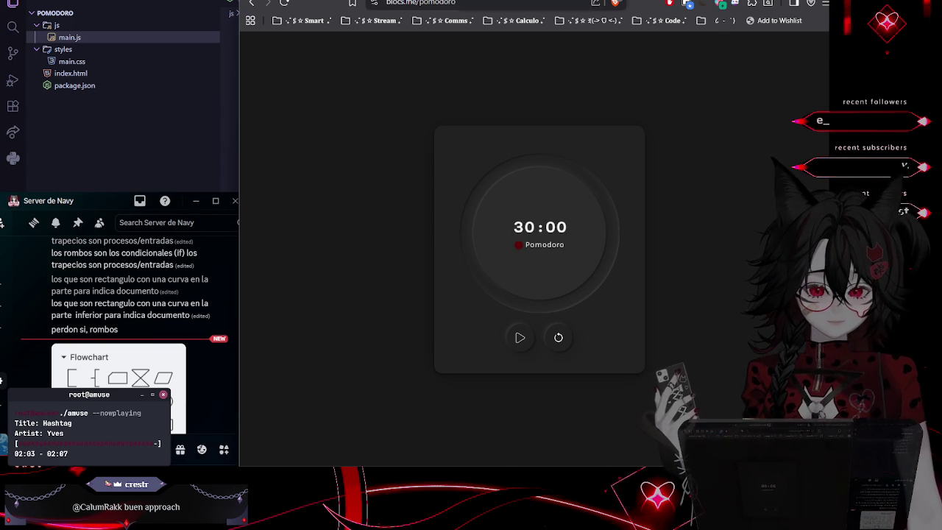
key(ctrl+Tab)
key(ctrl+Tab)
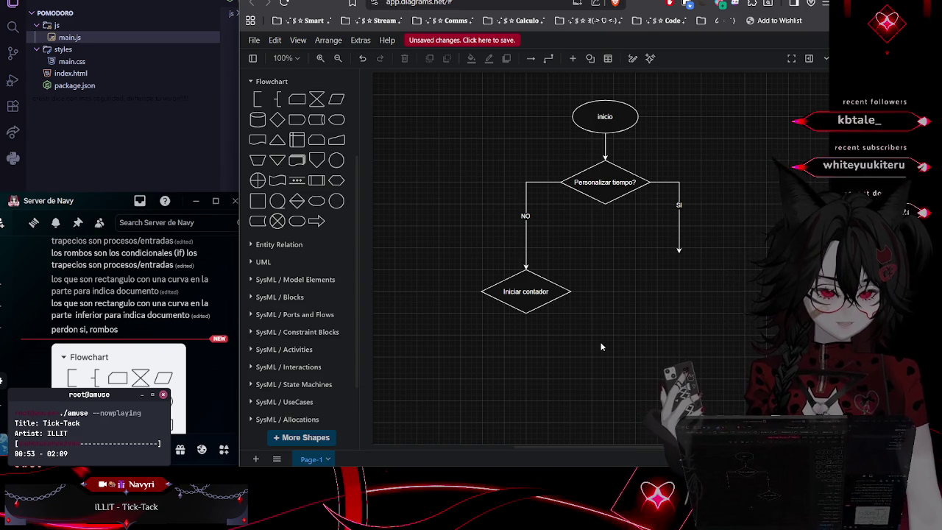
Step: Undo the Iniciar contador diamond, restore the NO and SI arrows, and remove the stray Text label
key(ctrl+z)
key(ctrl+z)
key(ctrl+z)
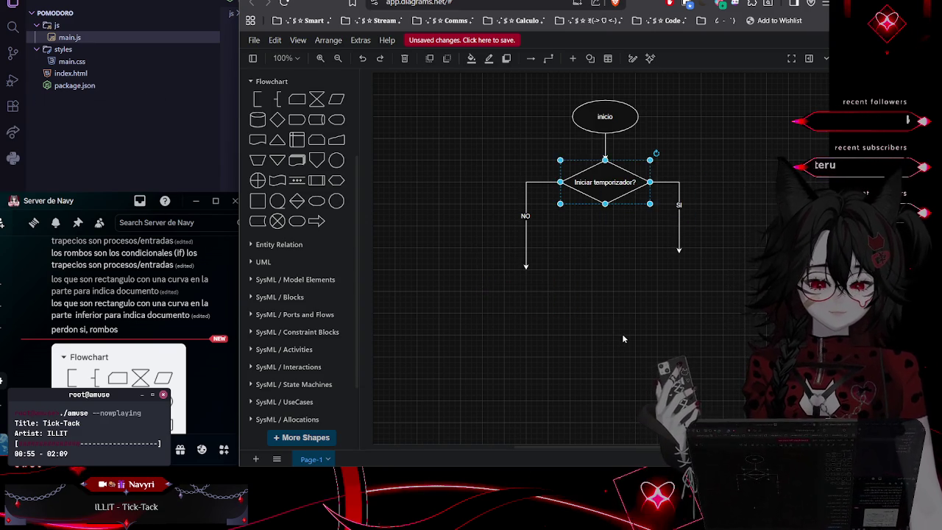
key(ctrl+z)
key(ctrl+z)
key(ctrl+z)
key(ctrl+z)
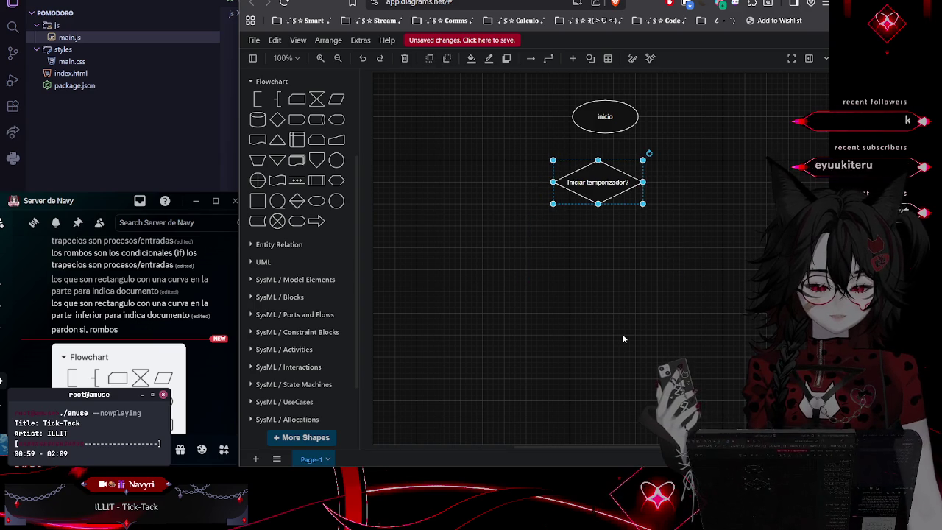
key(ctrl+shift+z)
key(ctrl+shift+z)
key(ctrl+shift+z)
key(ctrl+shift+z)
key(ctrl+shift+z)
key(ctrl+shift+z)
key(BackSpace)
key(Escape)
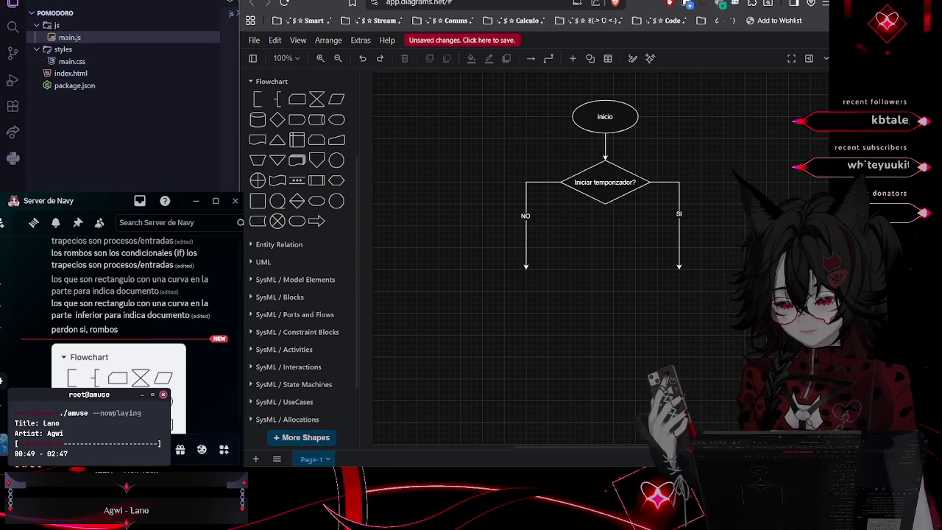
scroll(172, 312, down, 2)
scroll(172, 312, down, 1)
scroll(172, 312, down, 1)
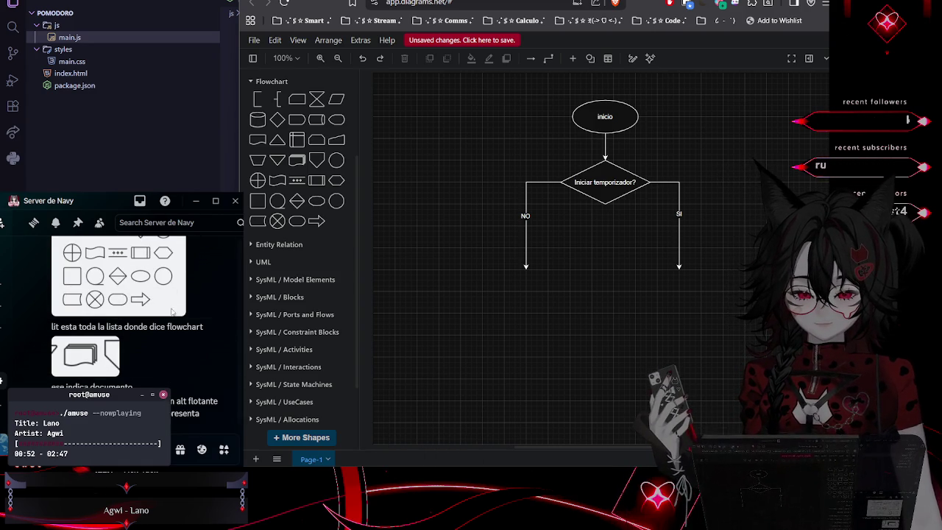
click(463, 348)
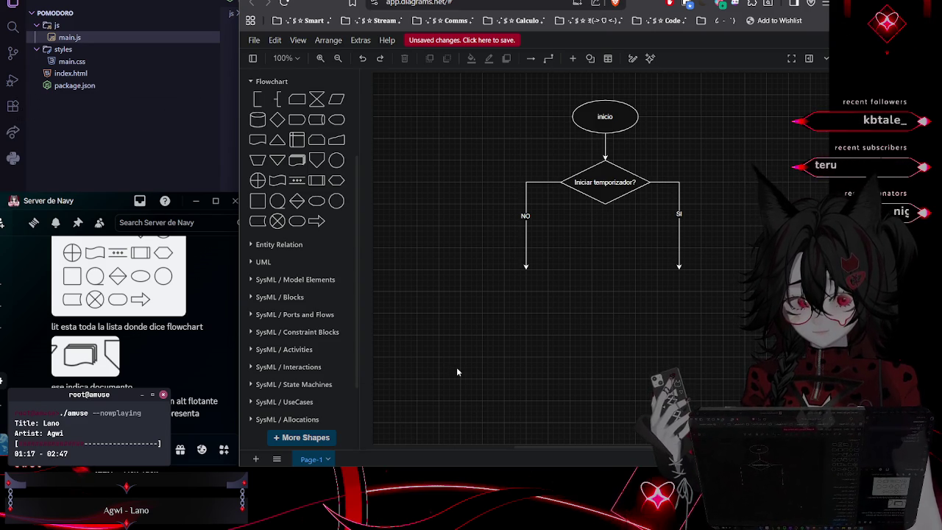
click(526, 267)
Step: Pull the NO arrow up and attach it to inicio's left side
mouse_move(526, 269)
mouse_down()
mouse_move(487, 155)
mouse_move(568, 127)
mouse_move(505, 150)
mouse_up()
key(Escape)
click(489, 249)
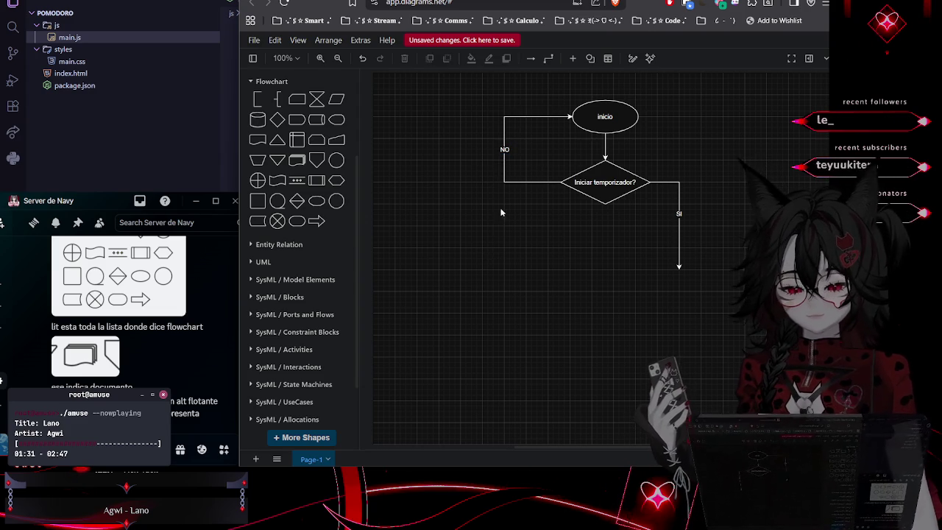
drag(504, 149, 510, 148)
scroll(553, 437, down, 3)
scroll(599, 388, down, 1)
scroll(576, 333, down, 2)
scroll(647, 289, up, 2)
scroll(647, 289, up, 3)
scroll(648, 289, up, 2)
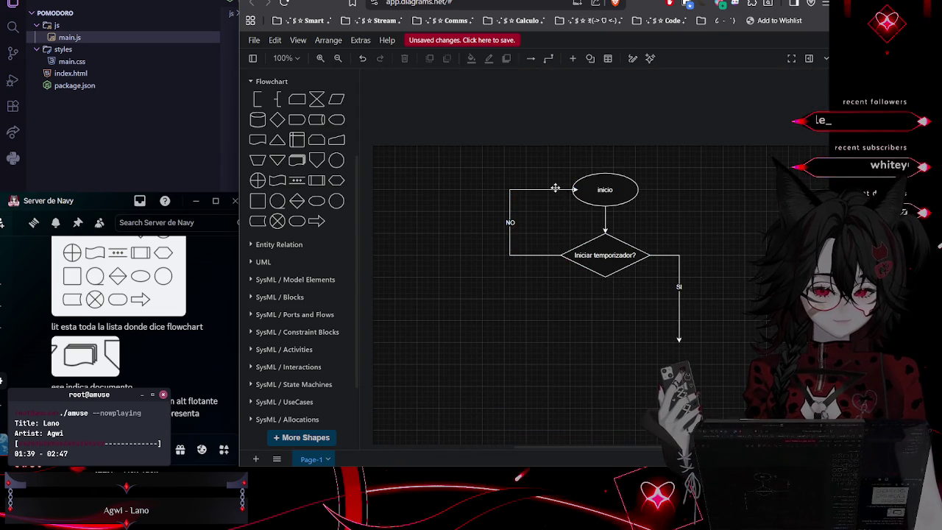
drag(572, 186, 573, 191)
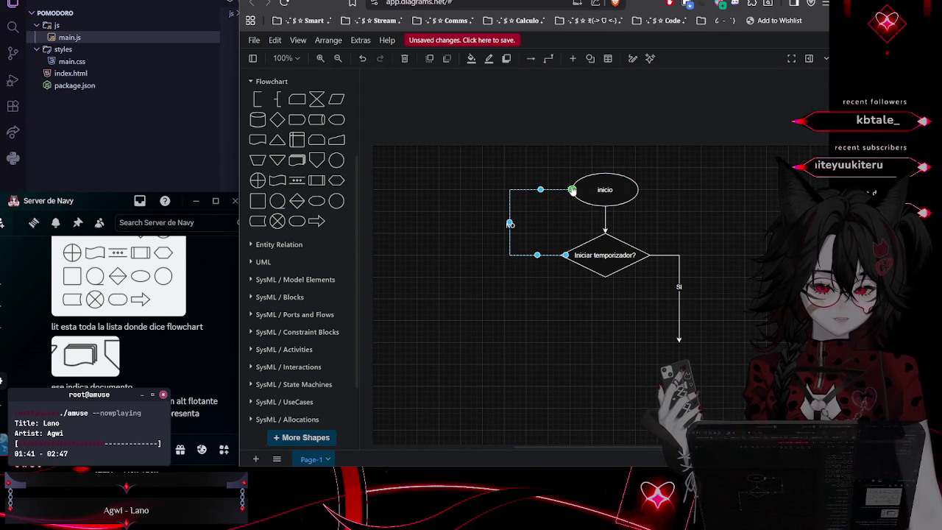
Step: Redraw the loop connector from the diamond's bottom, widening its left side outward
click(719, 219)
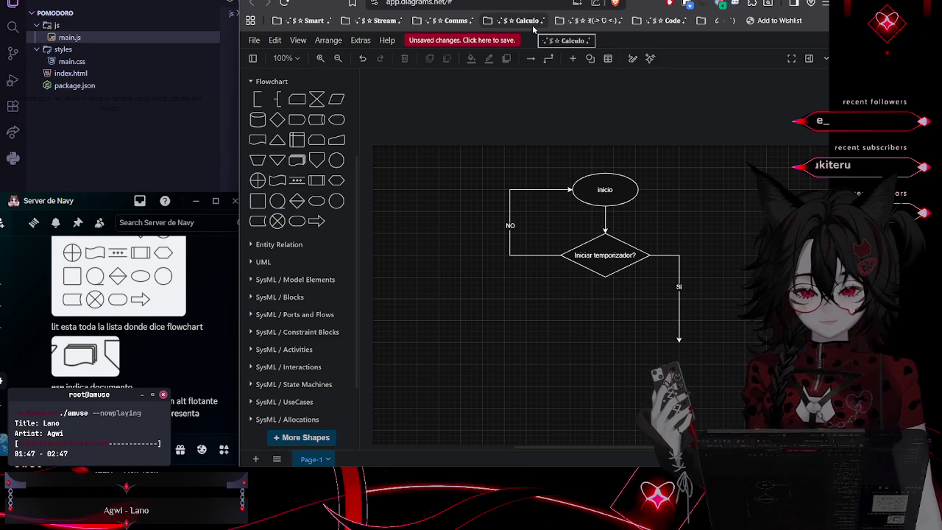
click(564, 190)
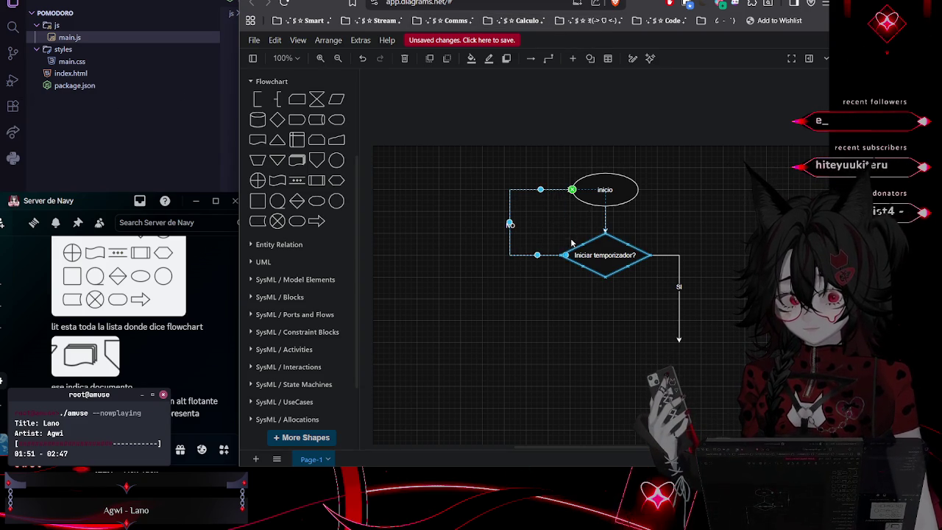
drag(563, 219, 580, 300)
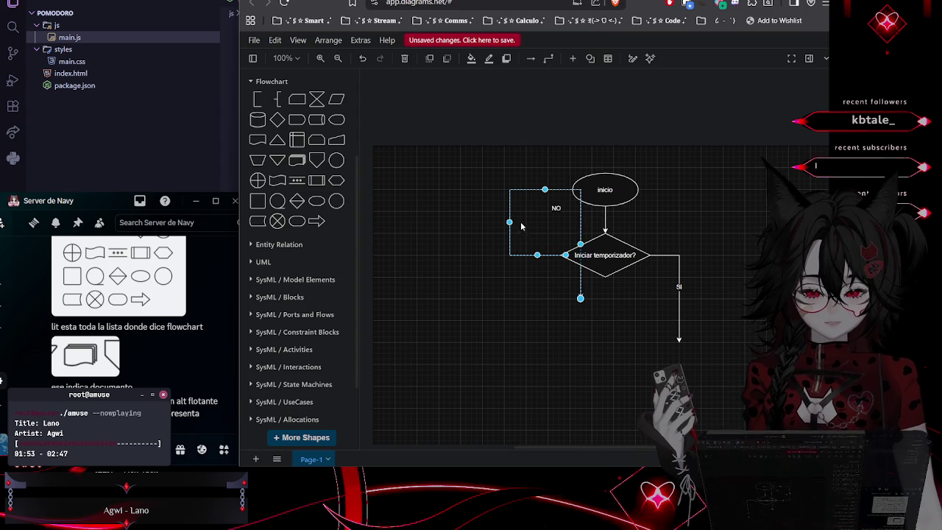
drag(564, 256, 605, 272)
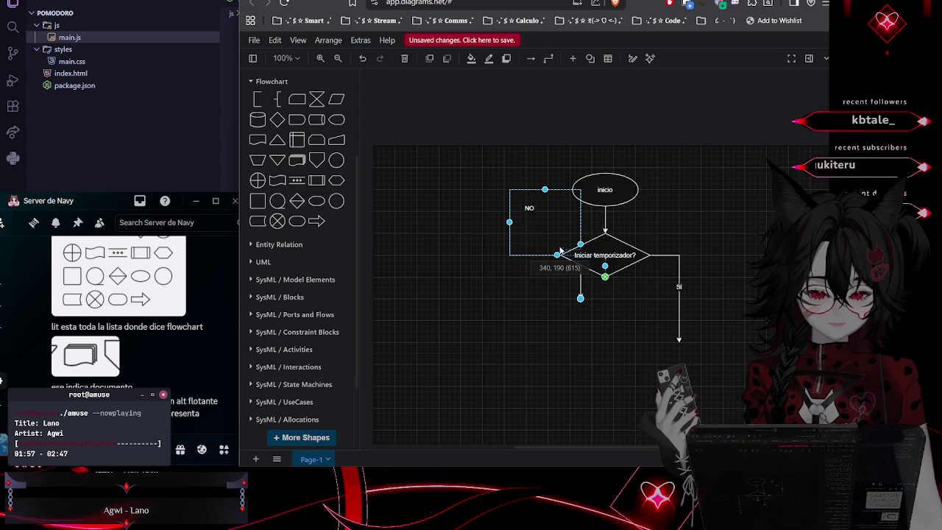
drag(580, 290, 553, 216)
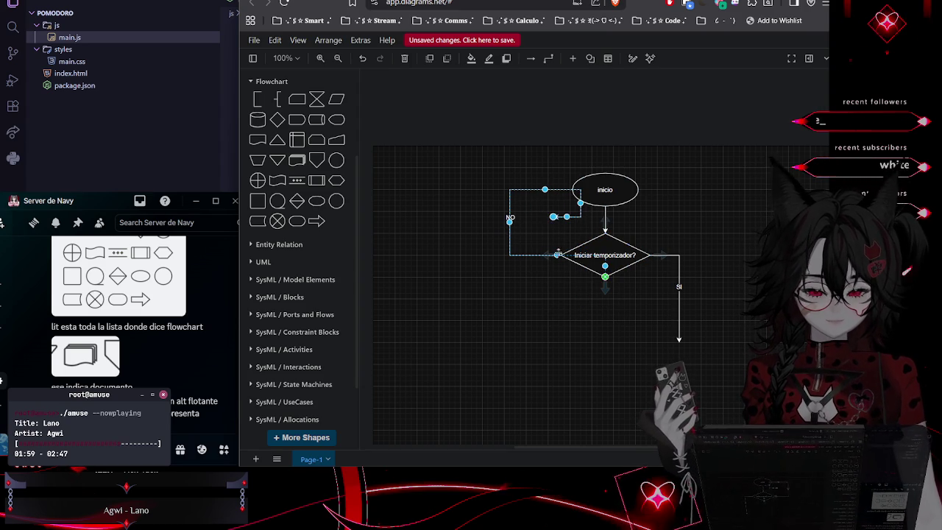
key(Delete)
mouse_move(606, 256)
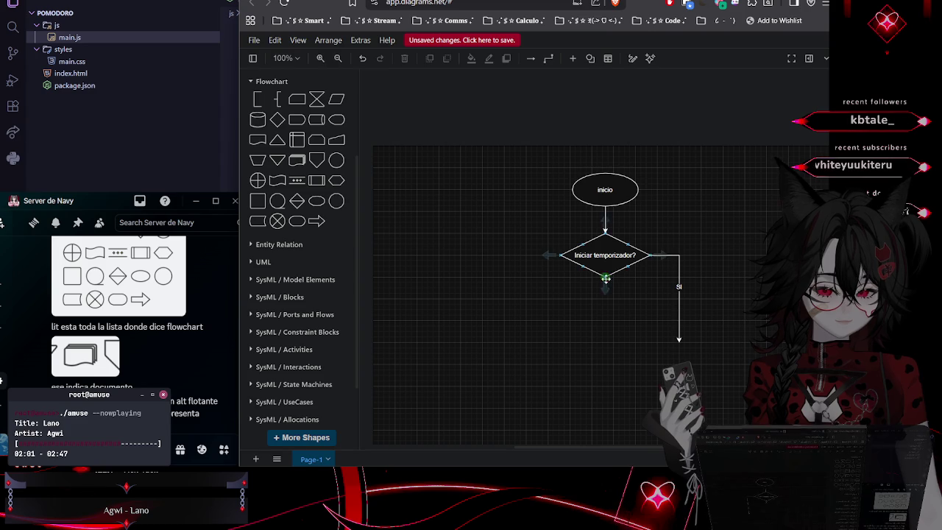
mouse_move(597, 310)
mouse_down()
mouse_move(527, 269)
mouse_move(557, 255)
mouse_up()
mouse_move(576, 288)
mouse_down()
mouse_move(577, 298)
mouse_move(531, 277)
mouse_up()
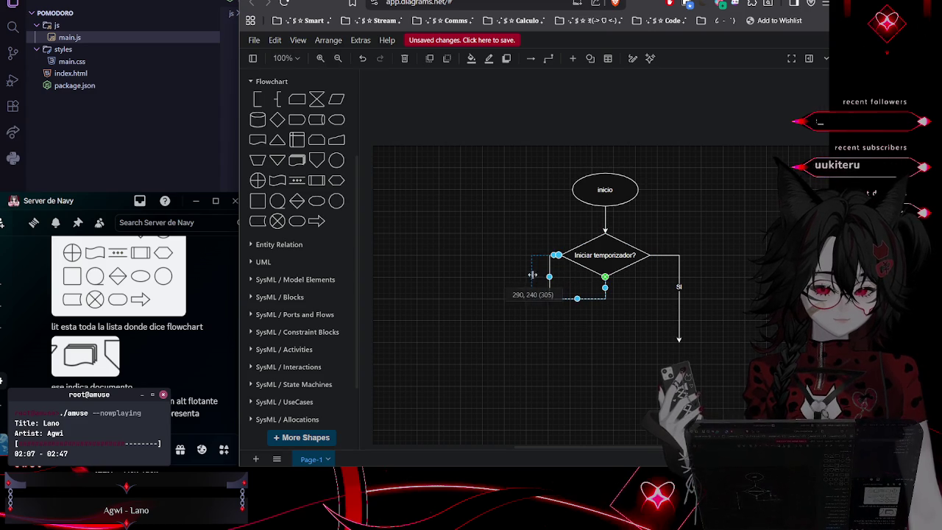
click(556, 289)
Step: Label the loop connector NO
click(567, 298)
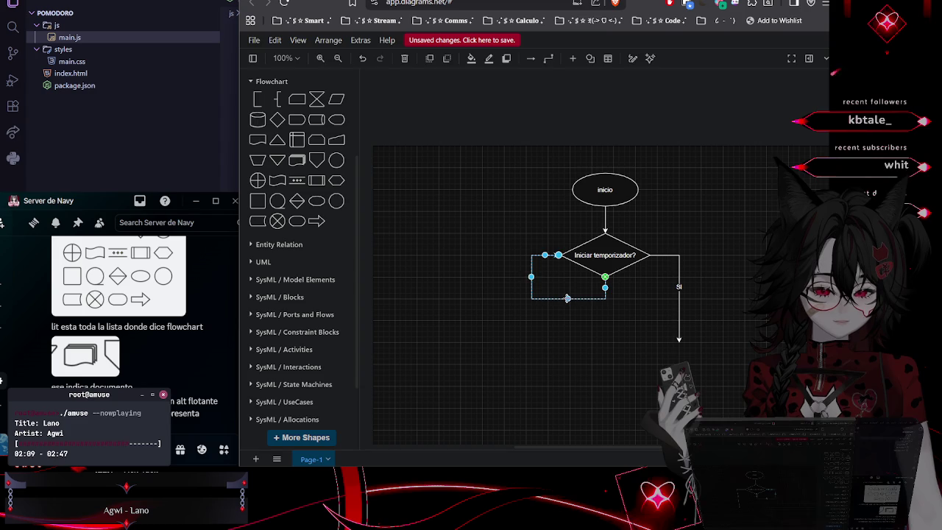
text(NO)
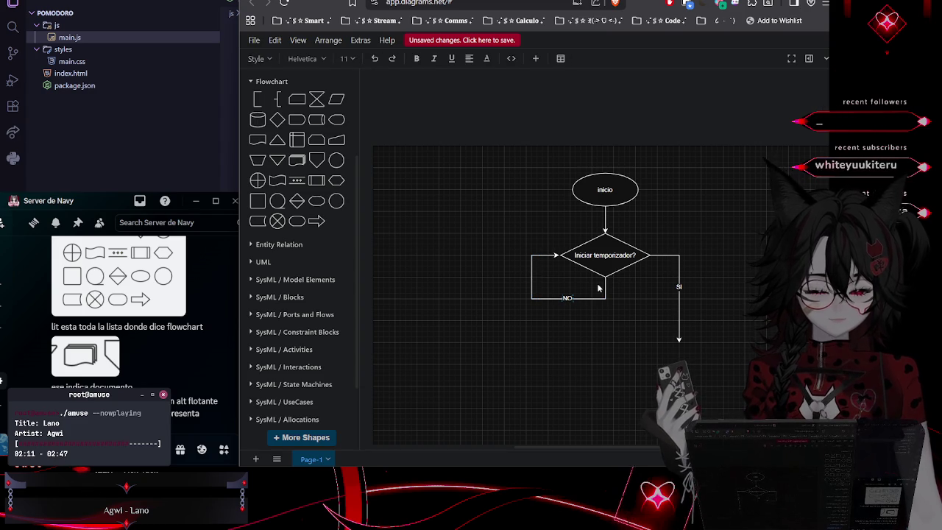
click(629, 368)
Step: Shorten the SI arrow upward and move its SI label higher along the line
scroll(634, 380, down, 2)
scroll(635, 381, down, 2)
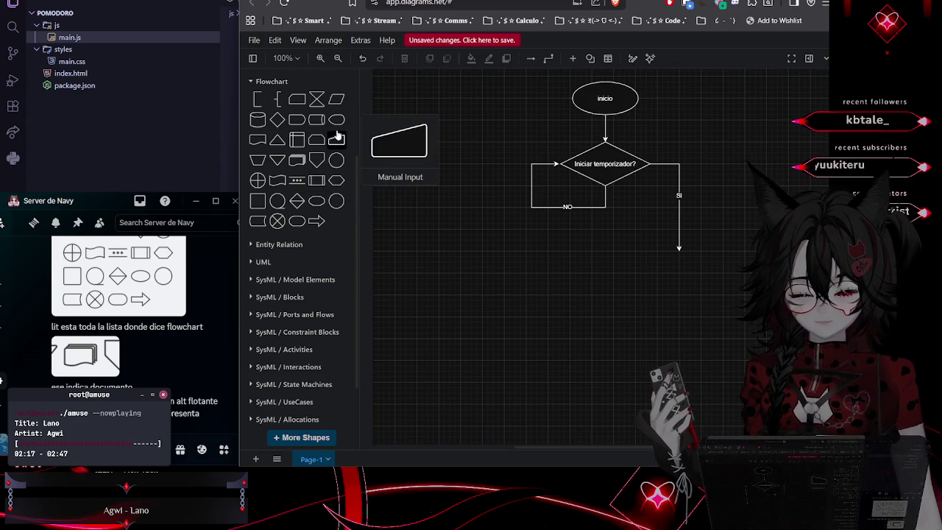
scroll(298, 141, up, 1)
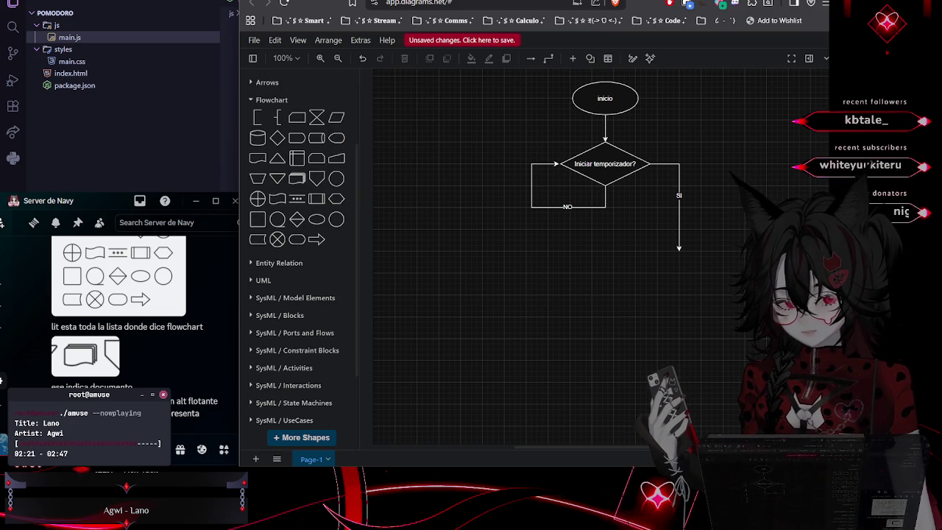
click(679, 250)
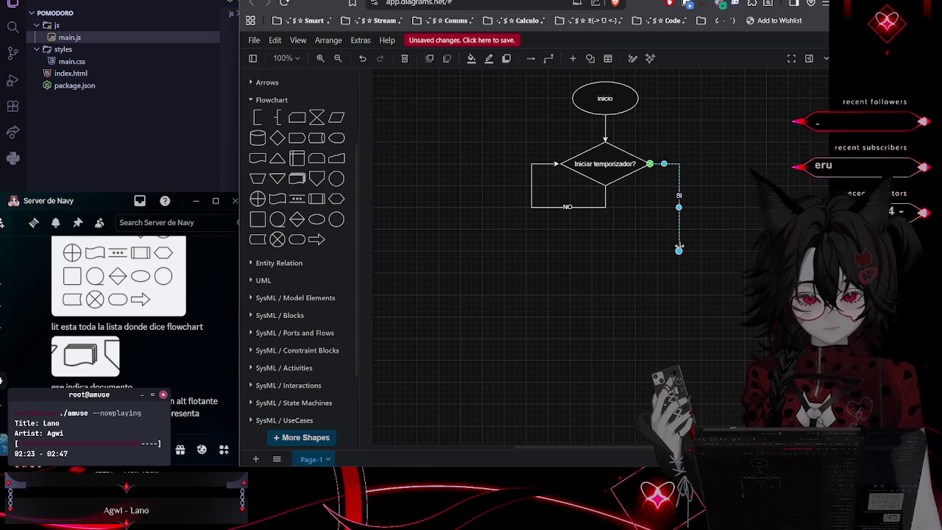
drag(680, 250, 678, 220)
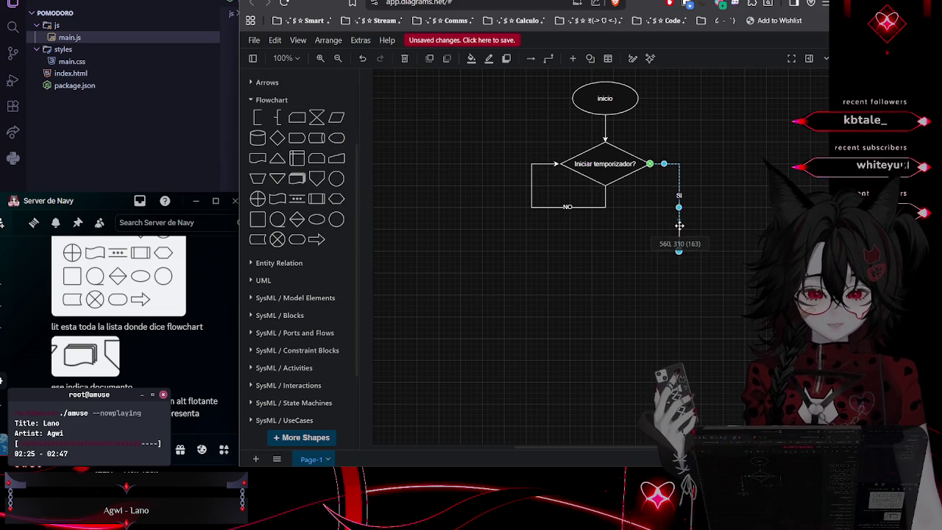
click(710, 239)
click(679, 181)
drag(680, 186, 679, 185)
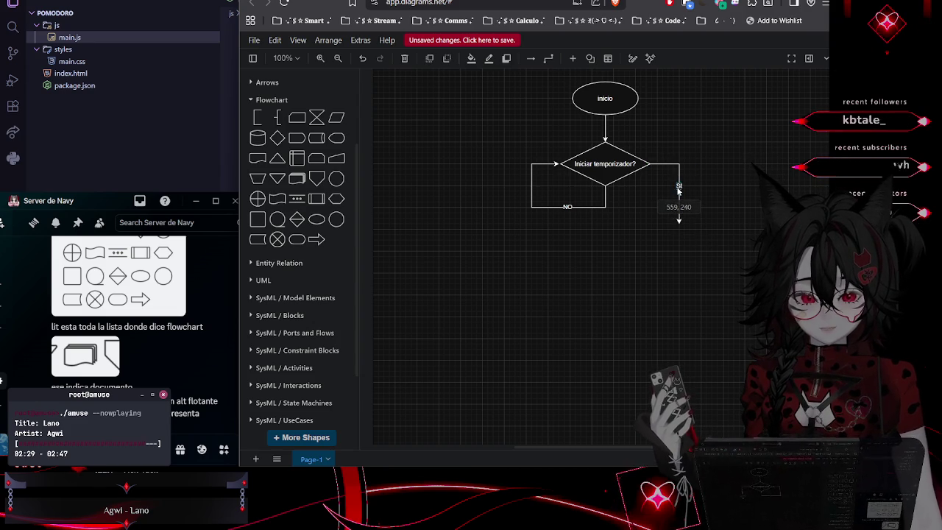
click(679, 223)
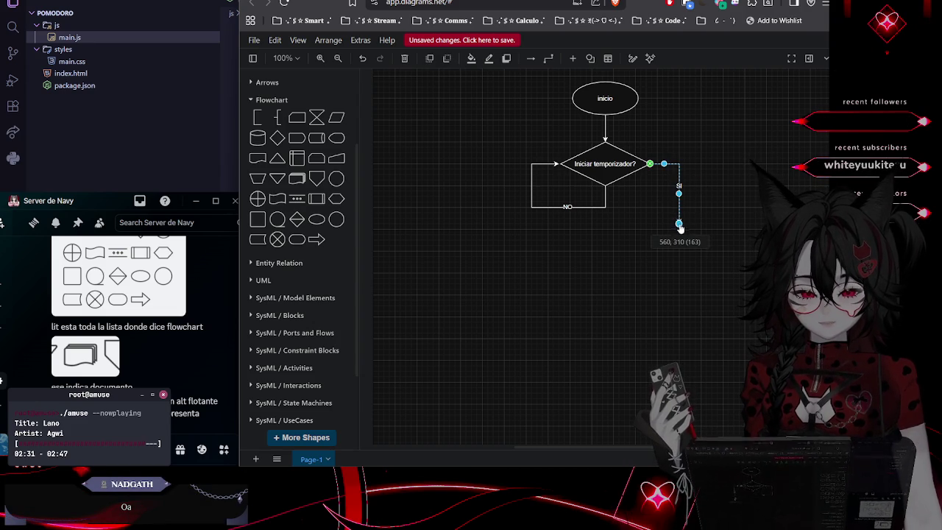
drag(679, 225, 680, 230)
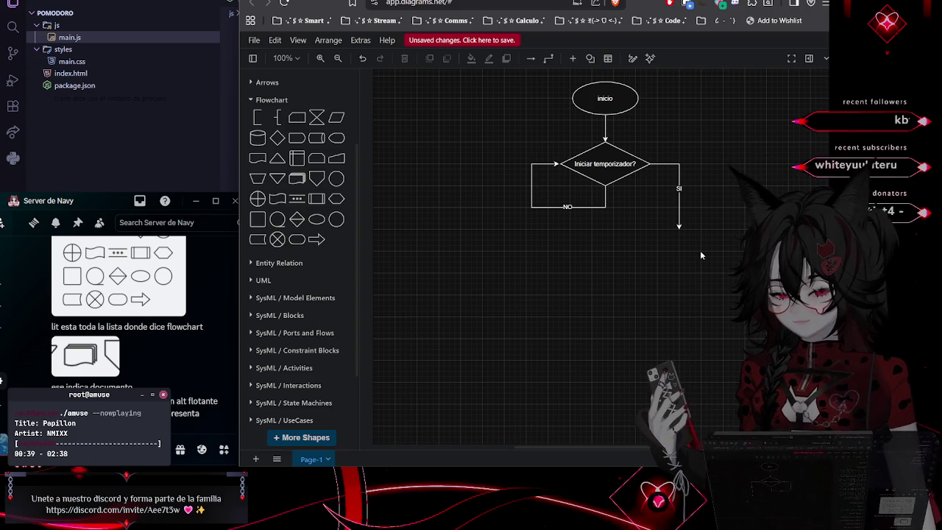
mouse_move(258, 220)
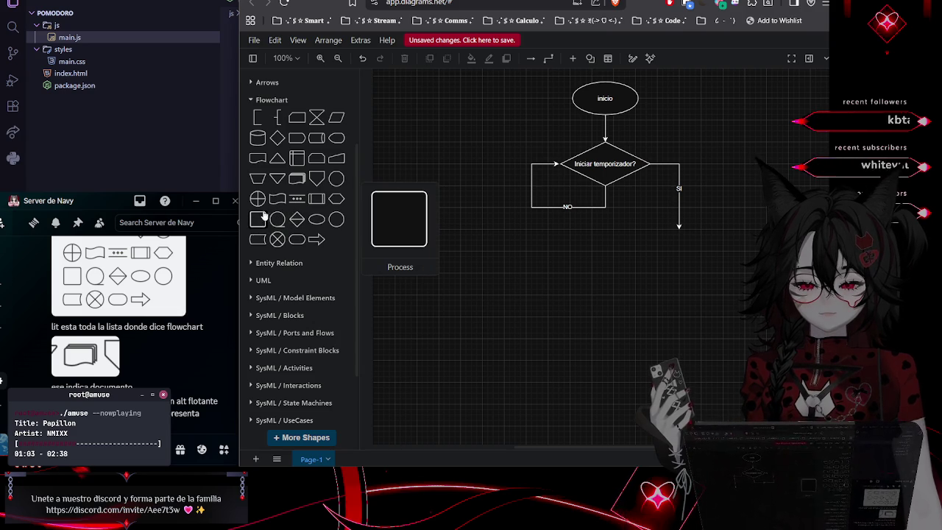
Step: Place a process box under the SI arrow reading 'Empieza contador a disminuir'
drag(261, 215, 673, 261)
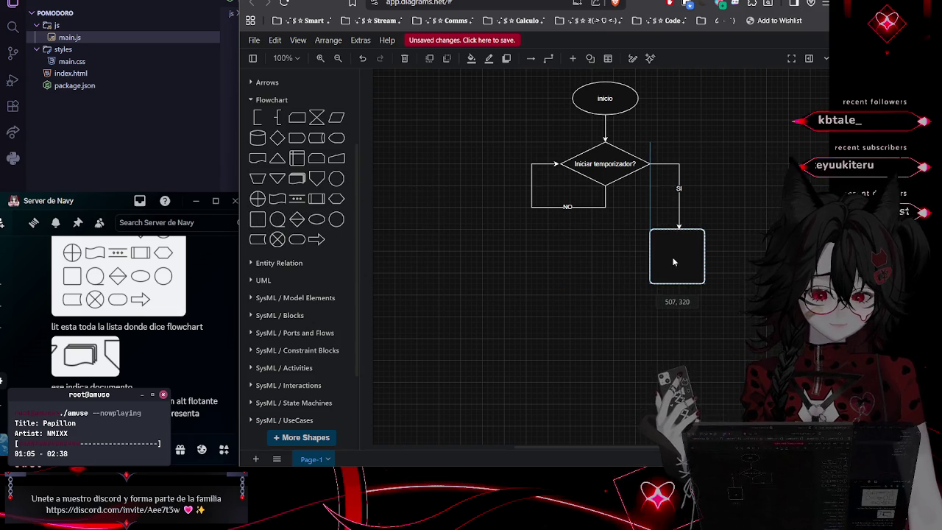
drag(676, 260, 676, 260)
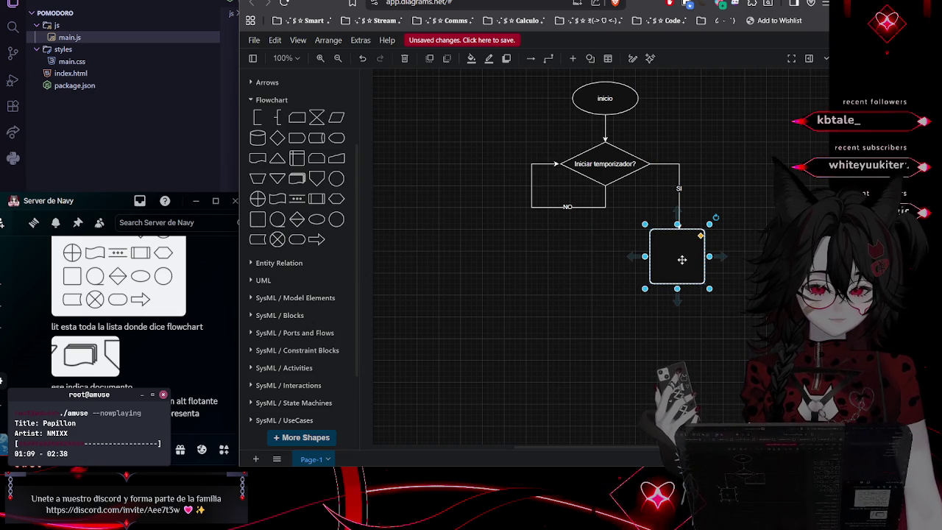
text(dism)
key(BackSpace)
key(BackSpace)
text(Empieza)
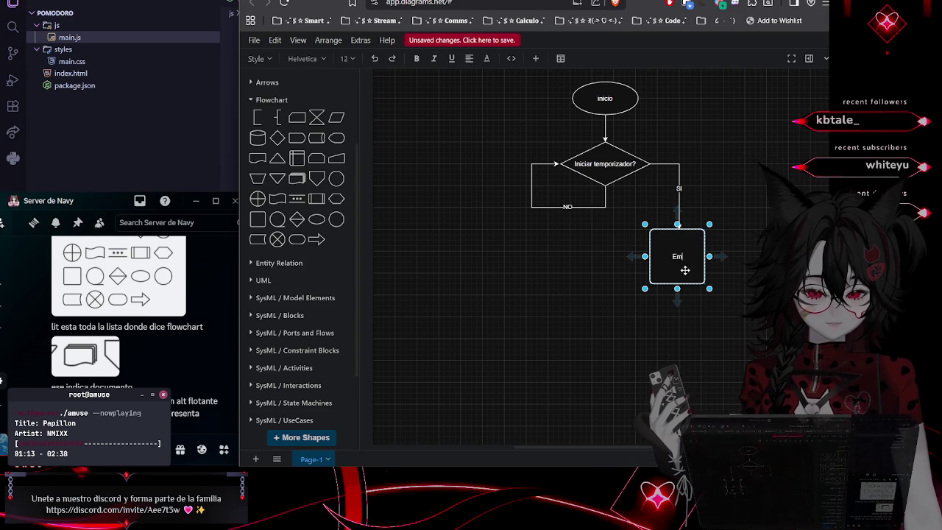
text( contador a disminuir)
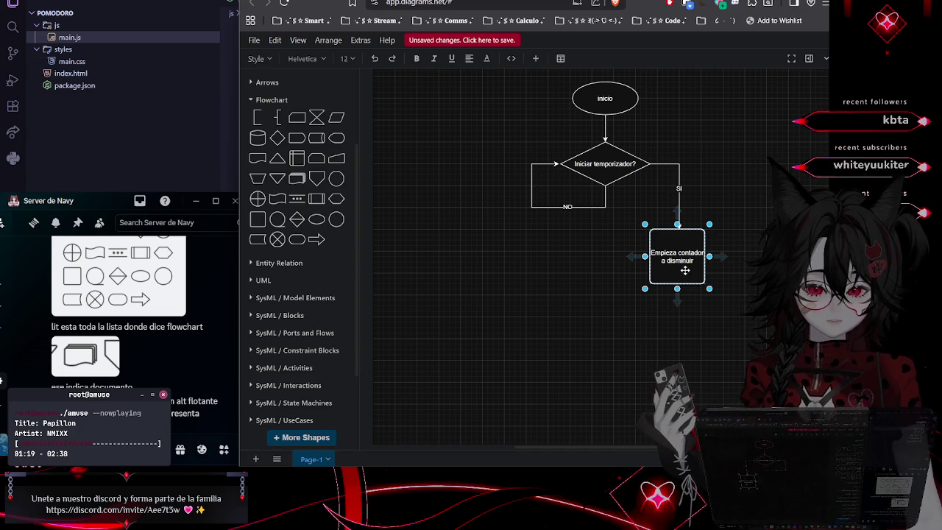
key(Escape)
click(613, 340)
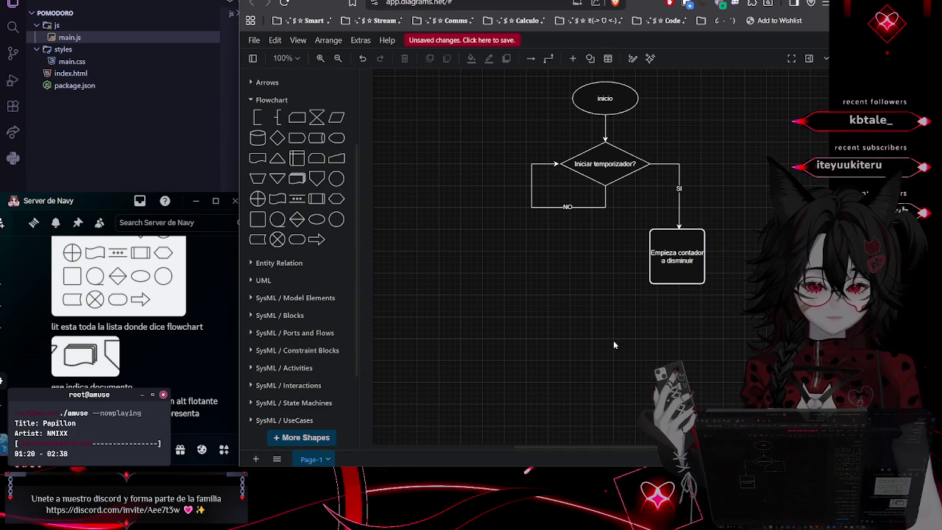
Step: Resize the box wider and shorter and settle it just under the arrow
click(682, 280)
drag(677, 288, 685, 250)
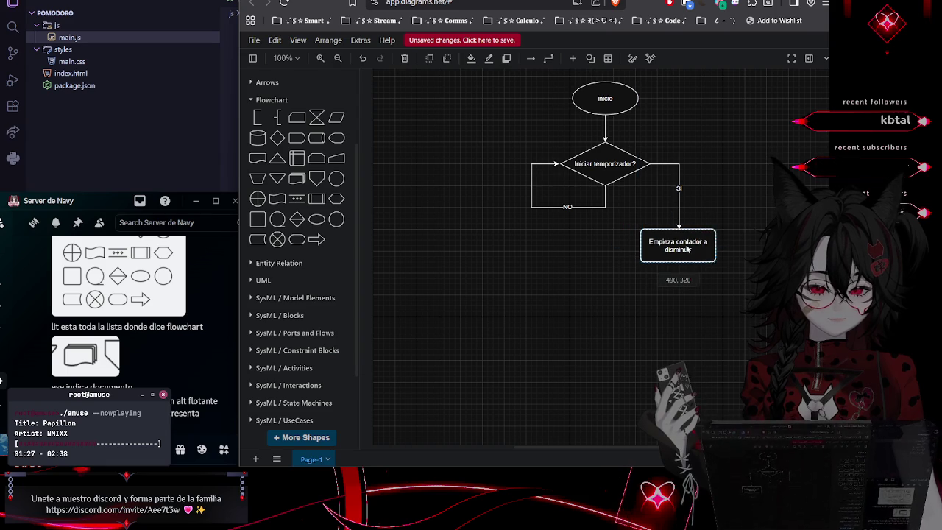
drag(686, 251, 685, 244)
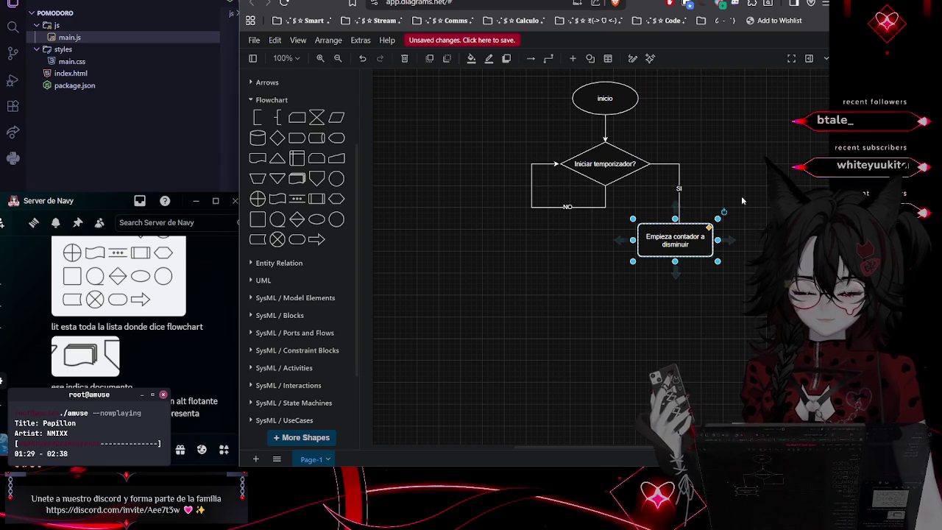
click(748, 191)
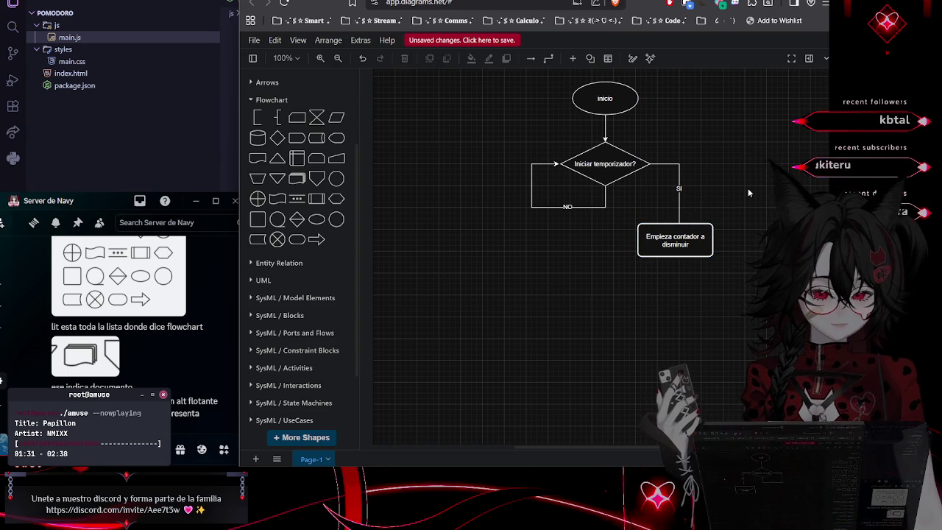
drag(684, 242, 686, 249)
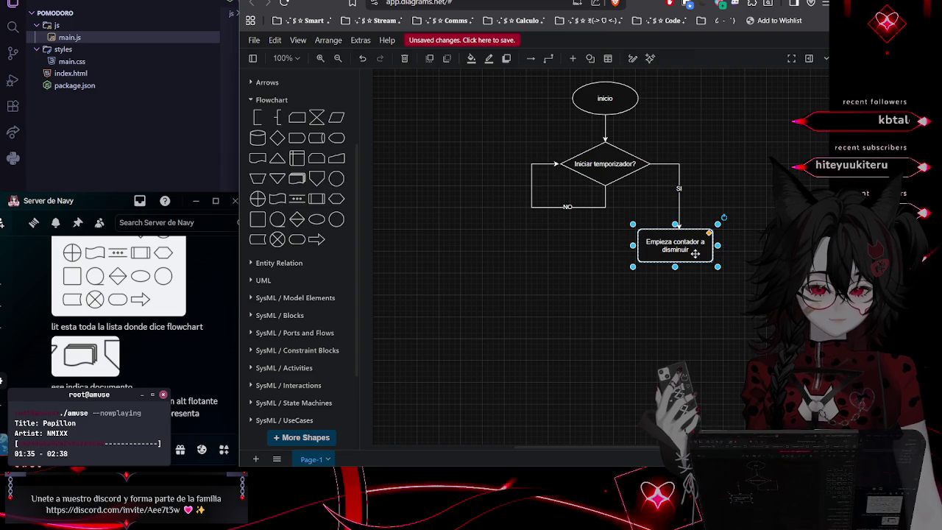
Step: Append 'de estudio' to the box's text
double_click(707, 249)
click(710, 249)
text(de estudio)
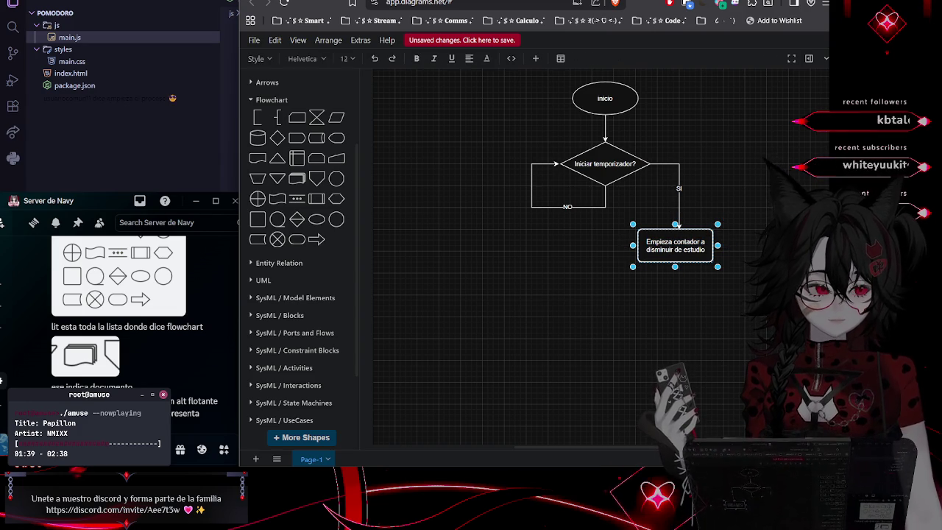
click(679, 318)
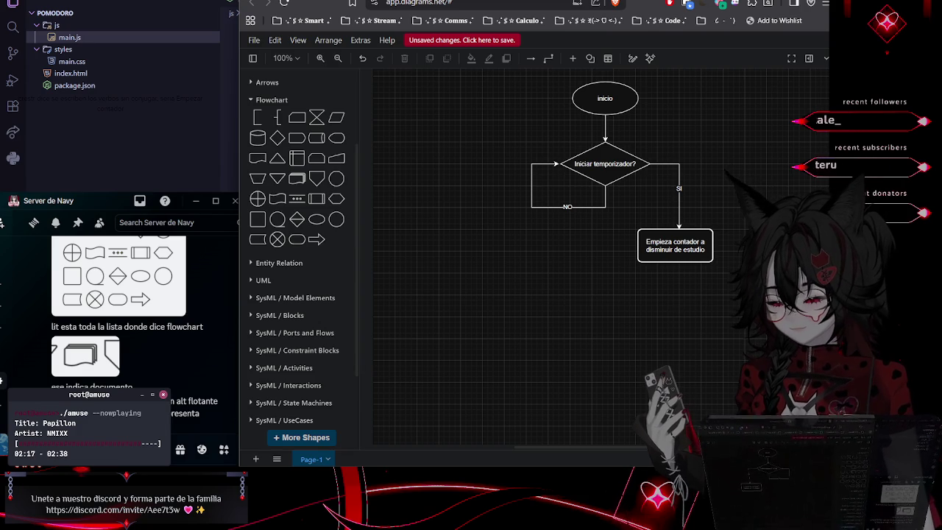
Step: Correct the countdown box label by adding 'r' after 'Empieza', so it reads 'Empiezar contador a disminuir de estudio'
click(664, 238)
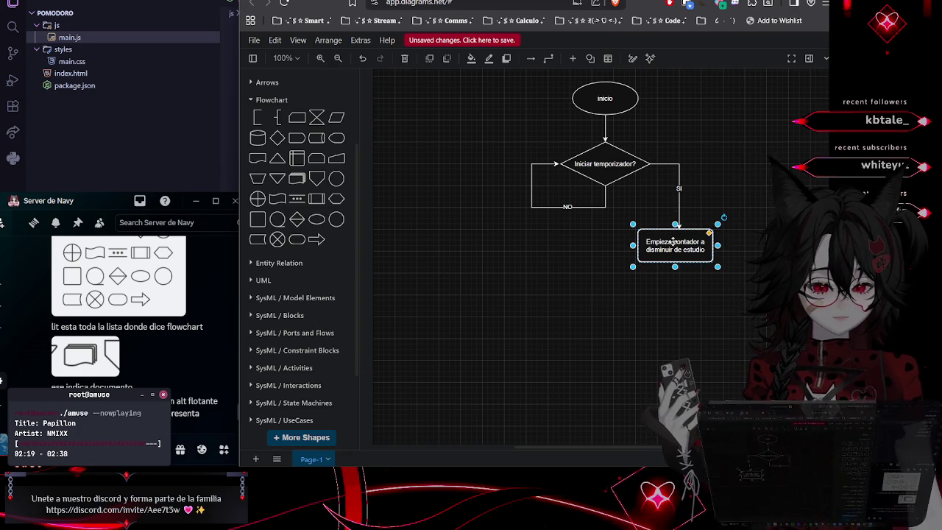
double_click(670, 240)
click(675, 241)
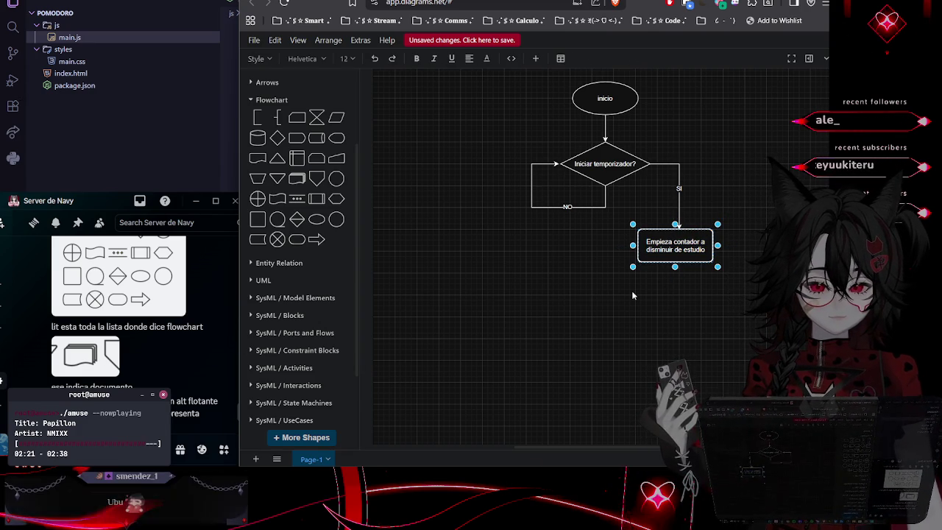
text(r)
click(721, 312)
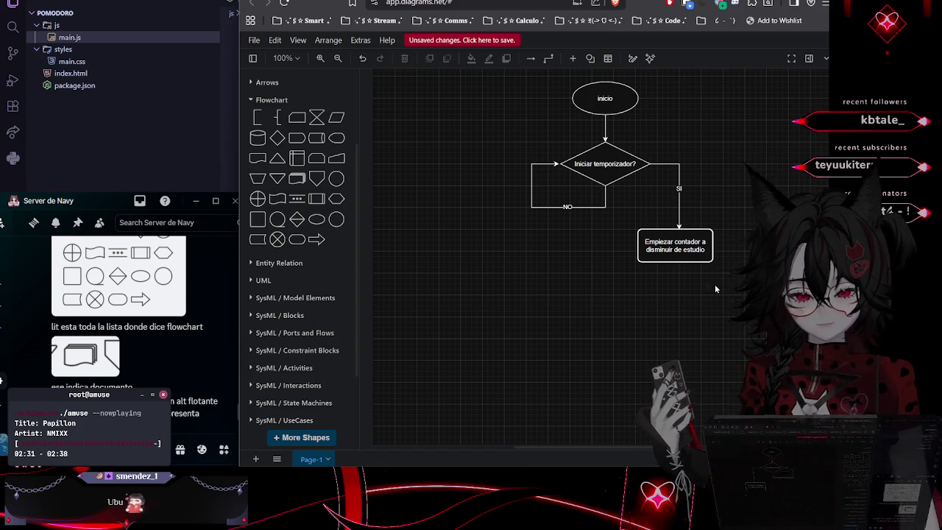
click(690, 251)
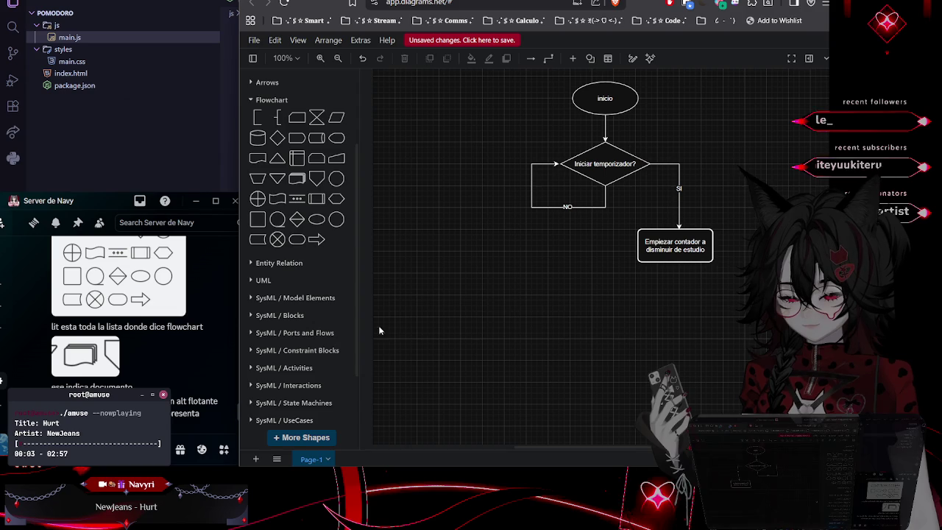
Step: In Discord, open the art channel and react to the posted image
drag(73, 200, 279, 179)
scroll(191, 309, down, 2)
click(185, 345)
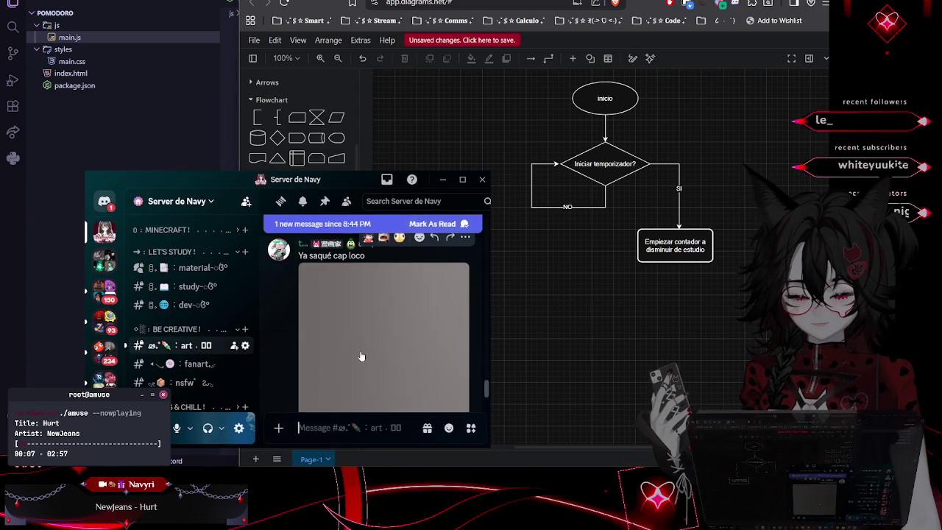
scroll(390, 294, up, 1)
click(400, 255)
scroll(390, 309, down, 2)
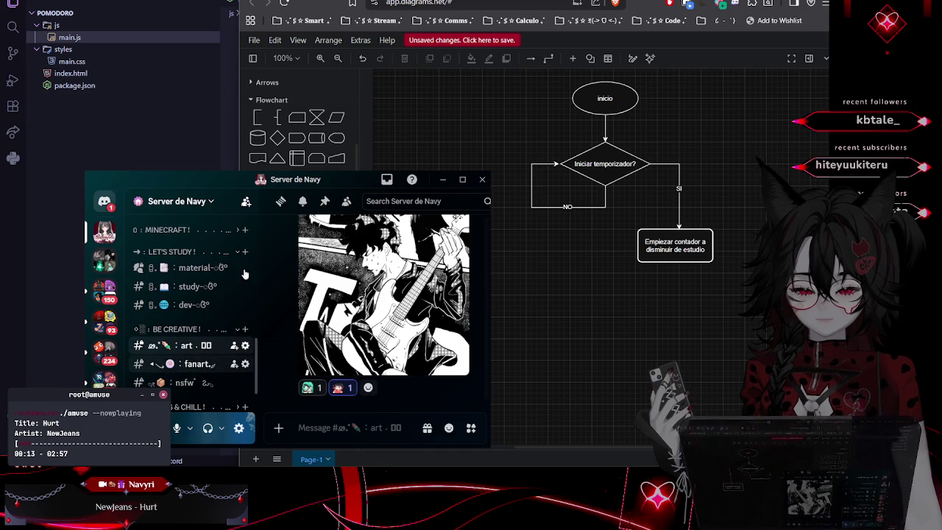
drag(282, 178, 26, 193)
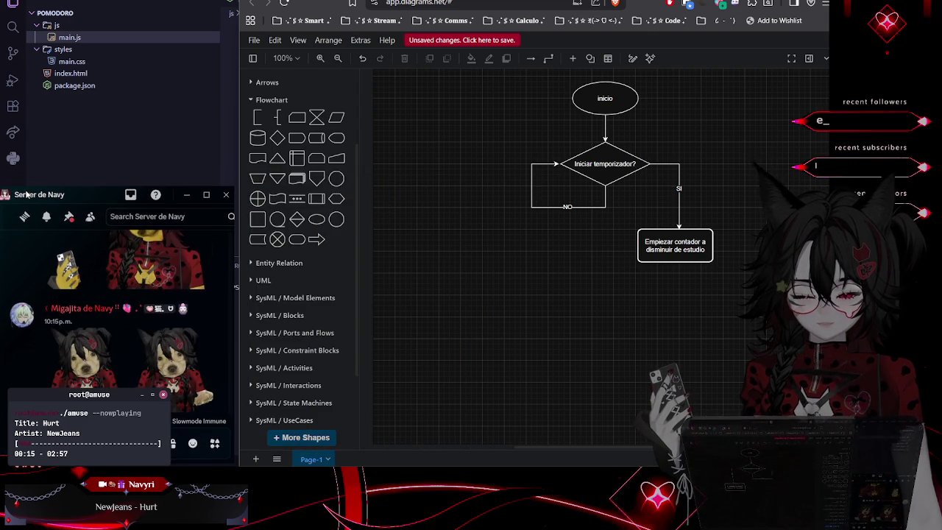
mouse_move(132, 354)
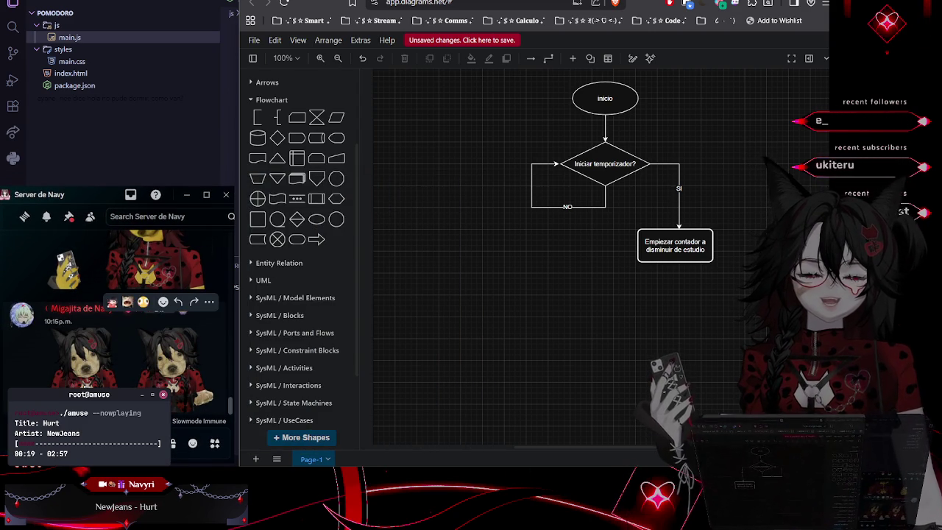
Step: View the dog avatar and the next attached image full-size, then close the viewer
click(83, 353)
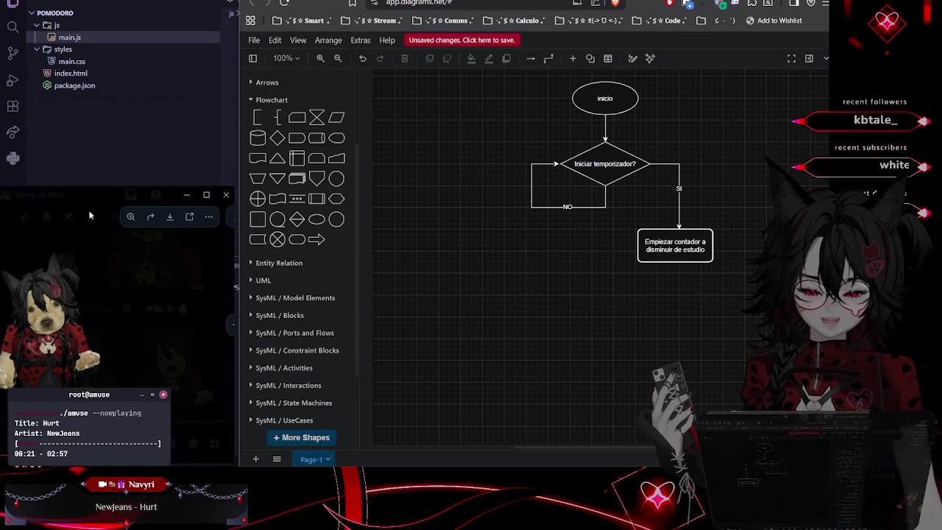
drag(89, 190, 373, 194)
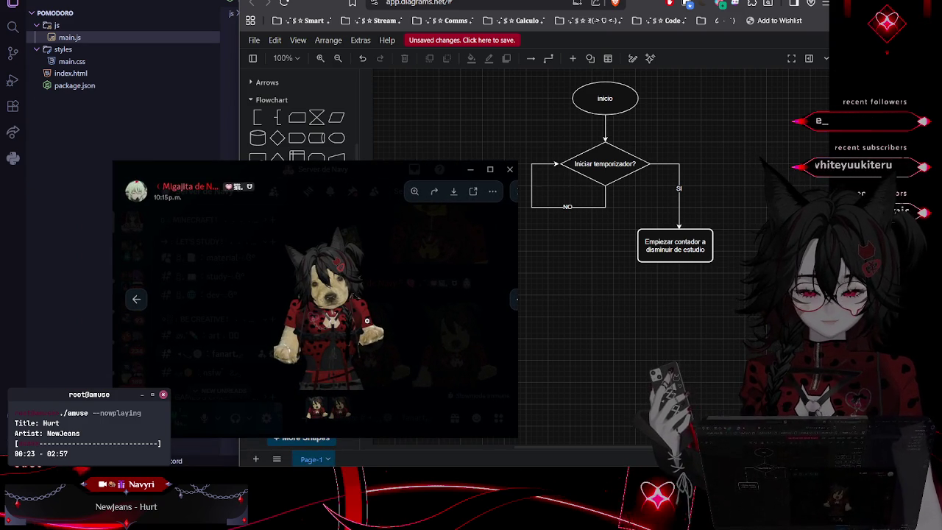
click(513, 303)
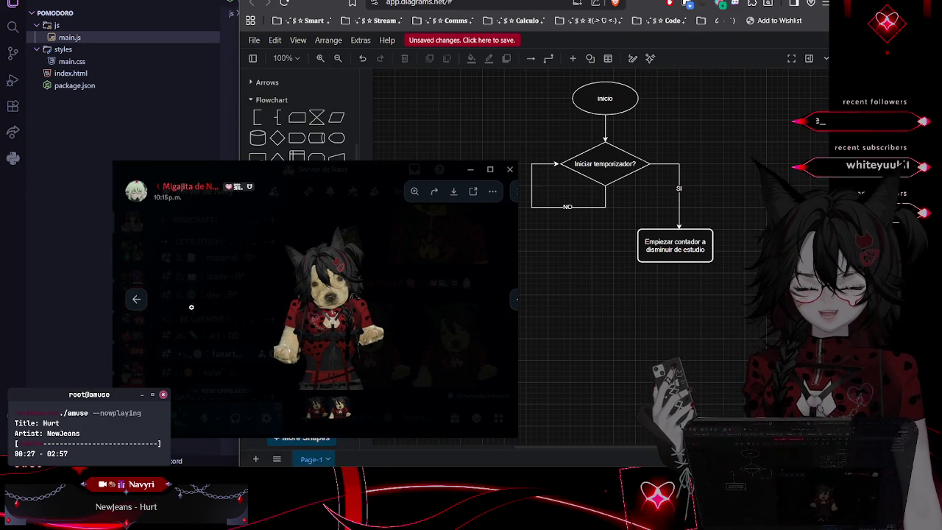
click(137, 298)
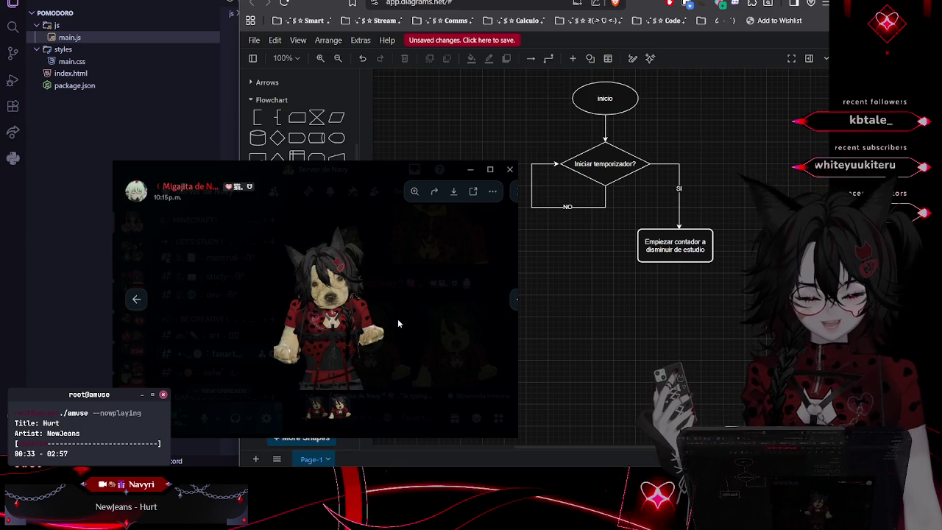
click(514, 198)
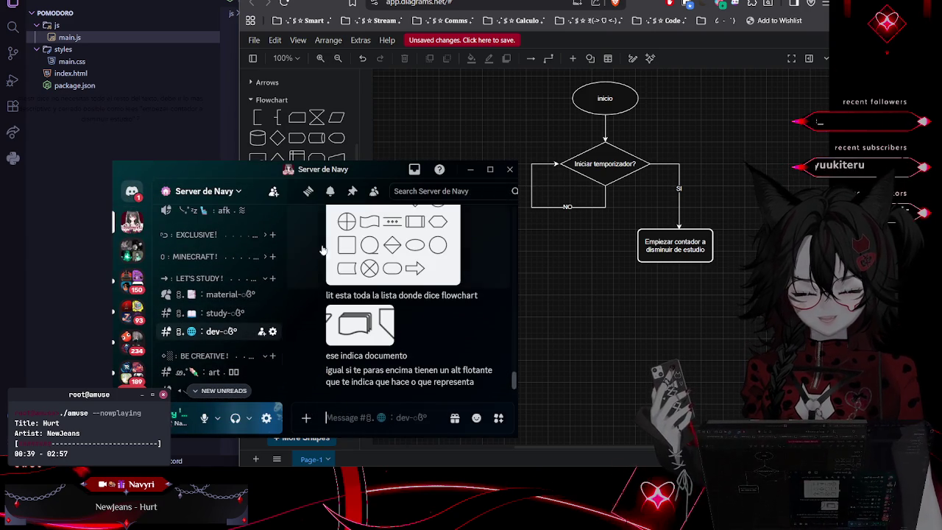
Step: In the fanart channel, react to the avatar images and the last message, then move Discord aside
scroll(215, 337, down, 2)
click(225, 337)
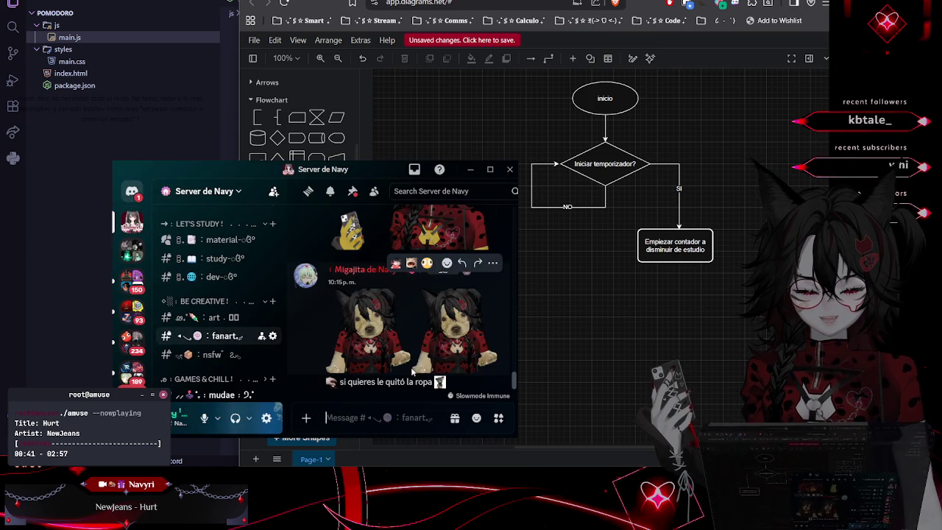
click(396, 263)
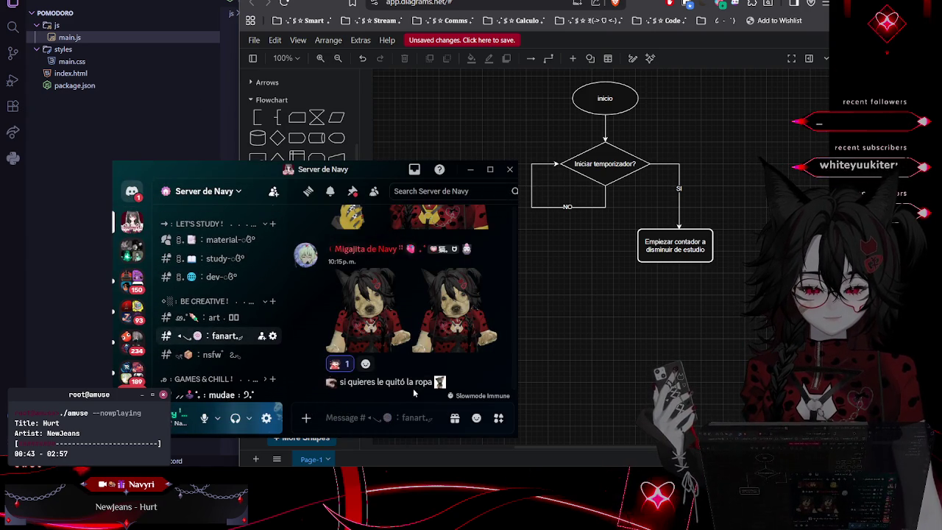
click(424, 371)
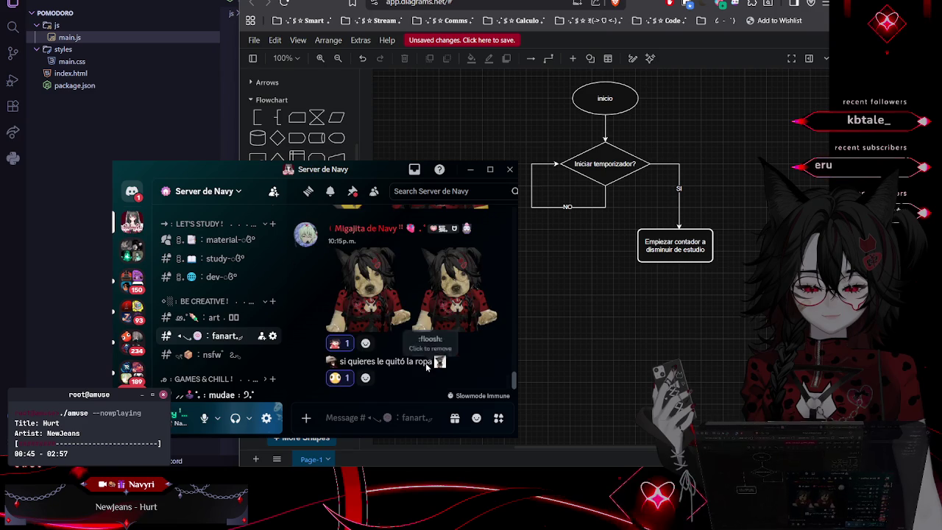
drag(365, 173, 61, 210)
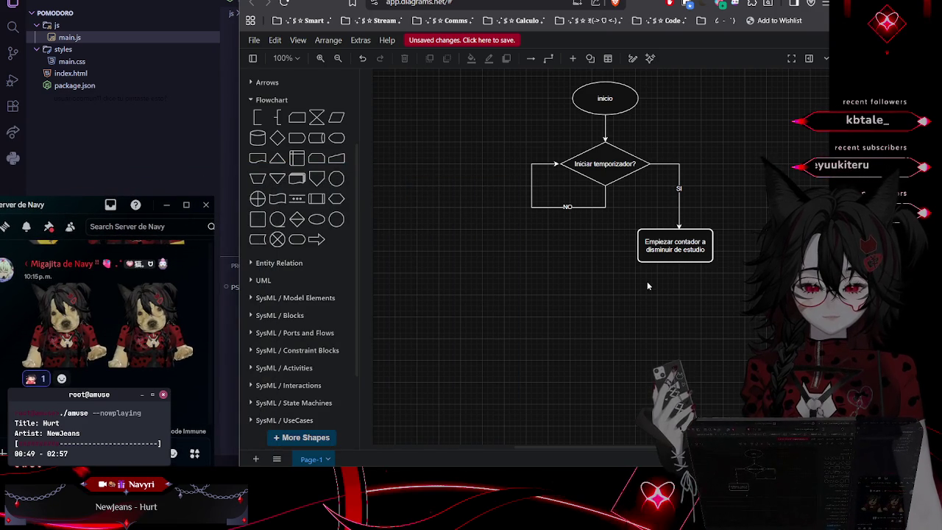
mouse_move(75, 210)
mouse_down()
mouse_move(322, 211)
mouse_move(421, 193)
mouse_up()
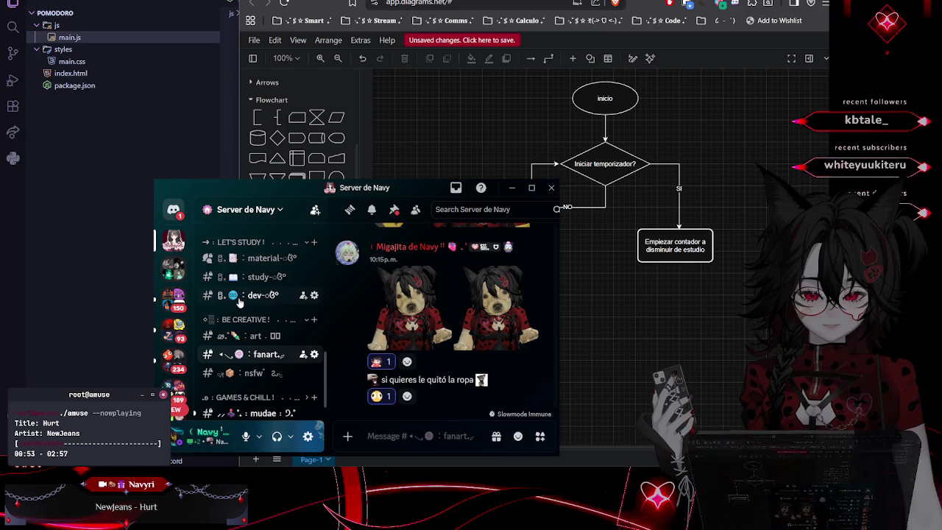
drag(404, 189, 78, 205)
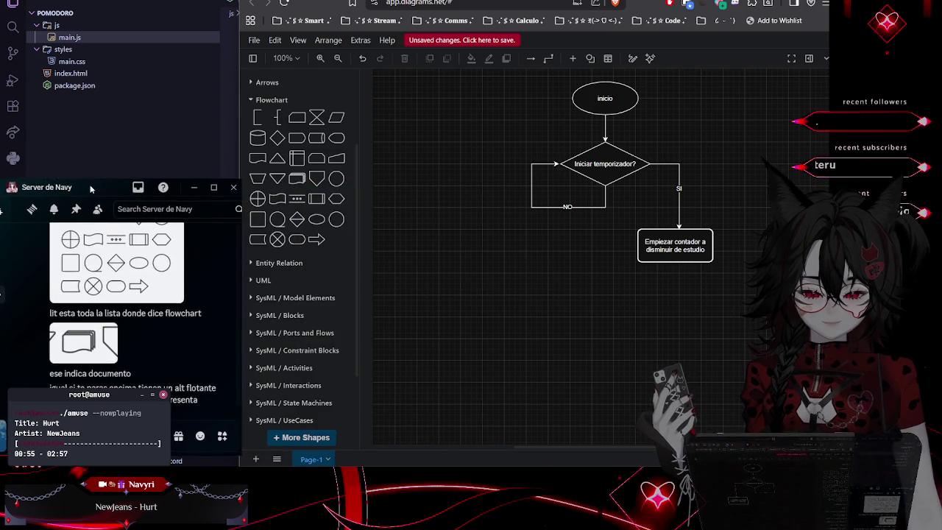
Step: Relabel the countdown box as 'Empezar cuenta regresiva'
double_click(674, 251)
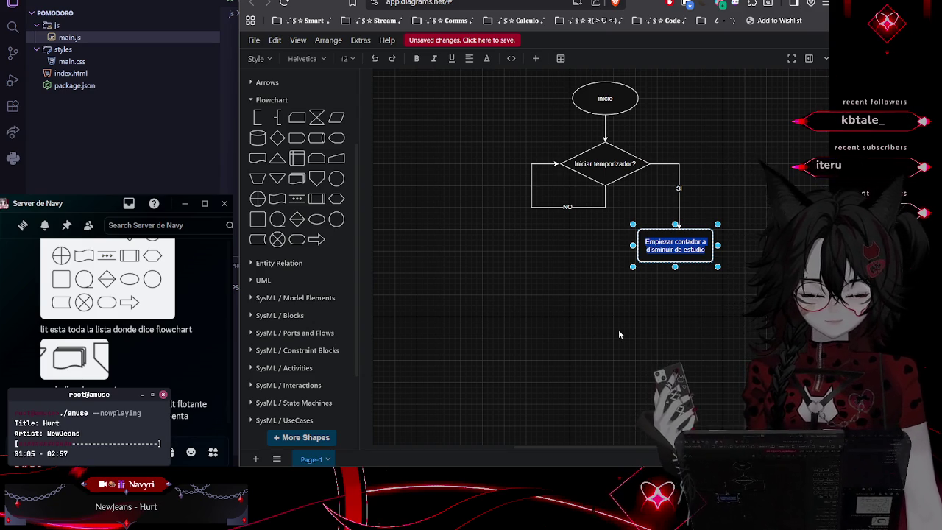
text(Empezar cuanta regresiva)
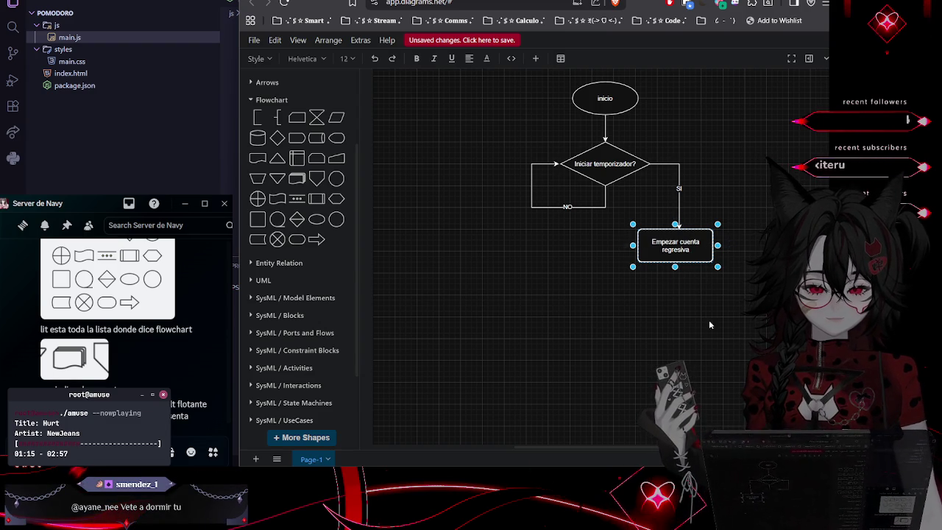
click(714, 354)
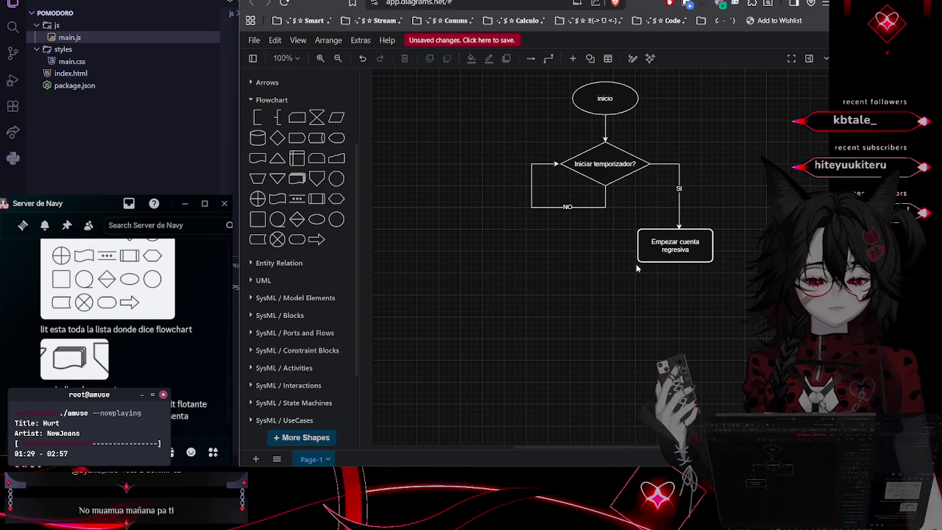
Step: Nudge the 'Empezar cuenta regresiva' box slightly right beneath the SI arrow
drag(671, 250, 679, 251)
key(Left)
key(Left)
key(Left)
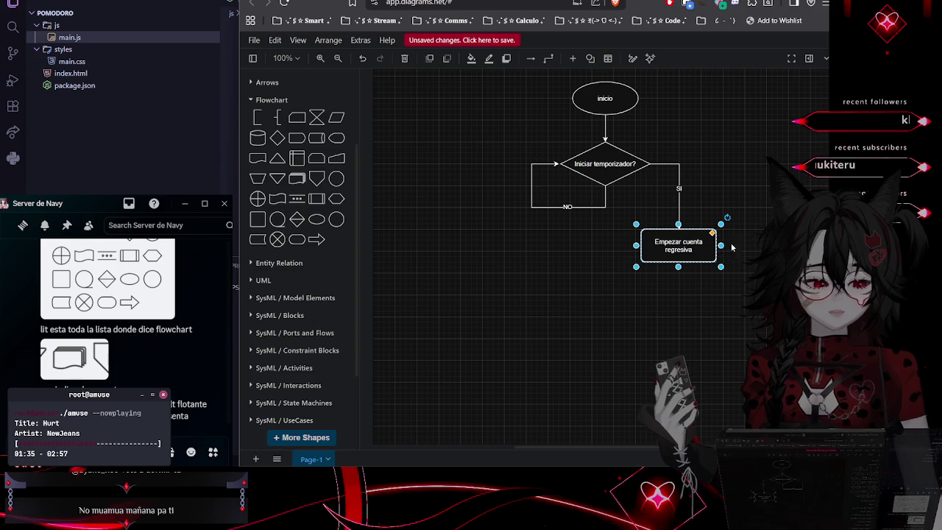
click(641, 349)
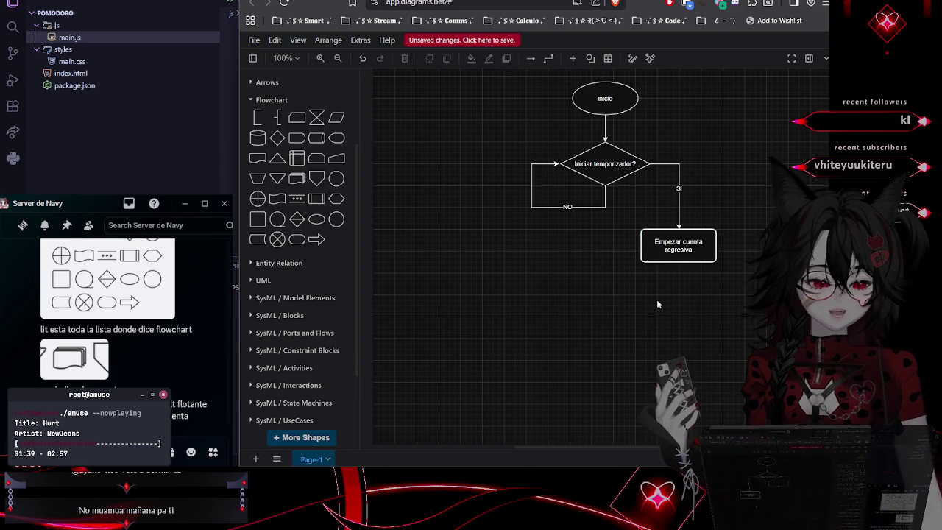
scroll(666, 309, down, 1)
click(686, 221)
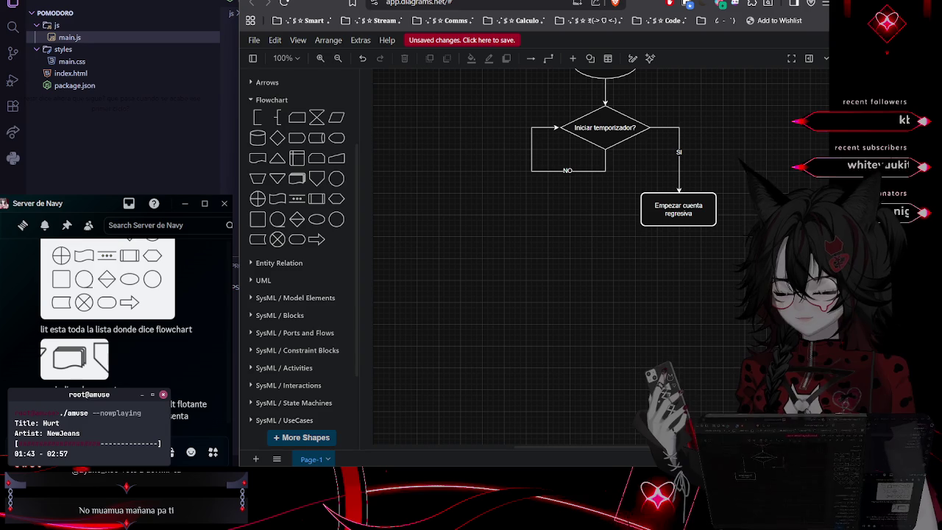
key(ctrl+Tab)
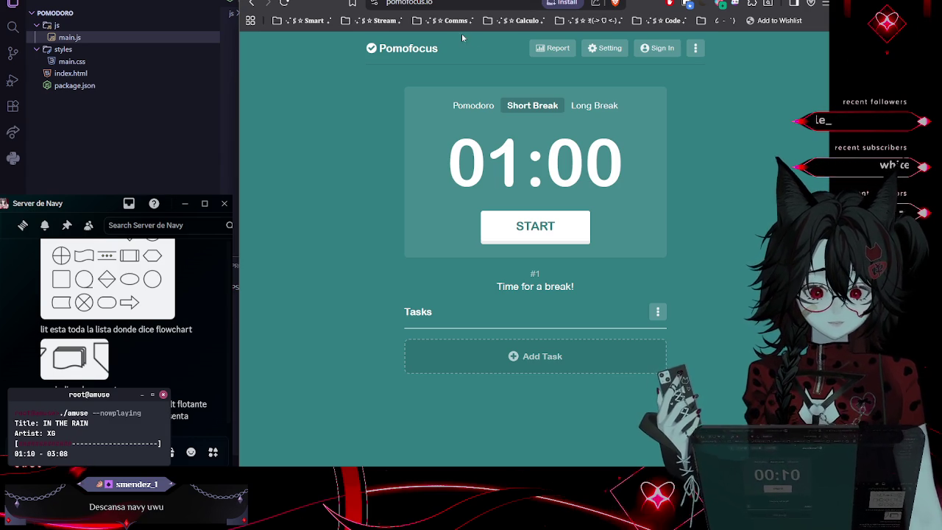
key(ctrl+Tab)
key(ctrl+Tab)
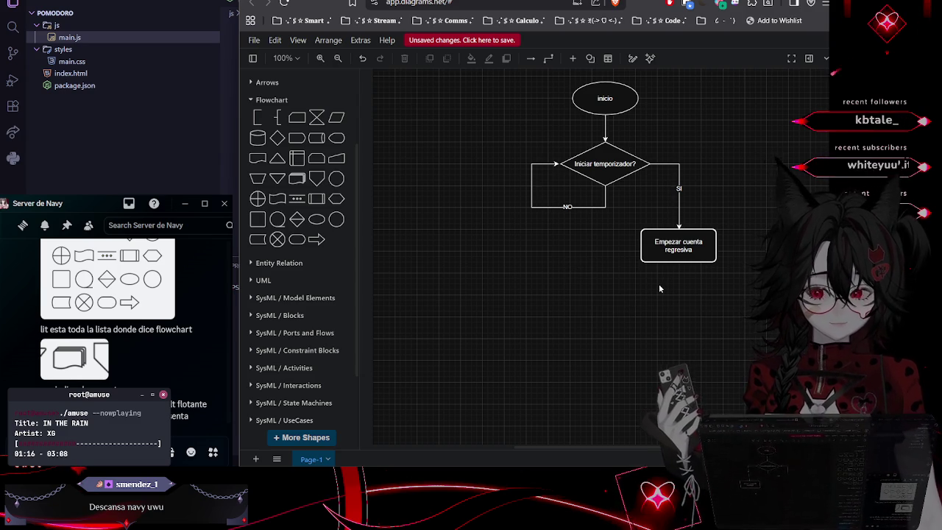
Step: Insert a blank decision diamond from the Flowchart panel onto the canvas
click(664, 250)
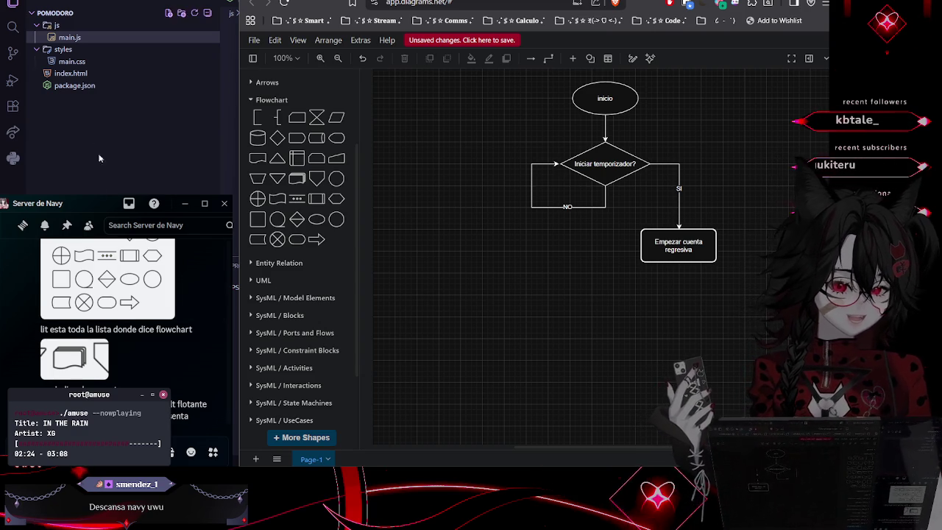
click(278, 140)
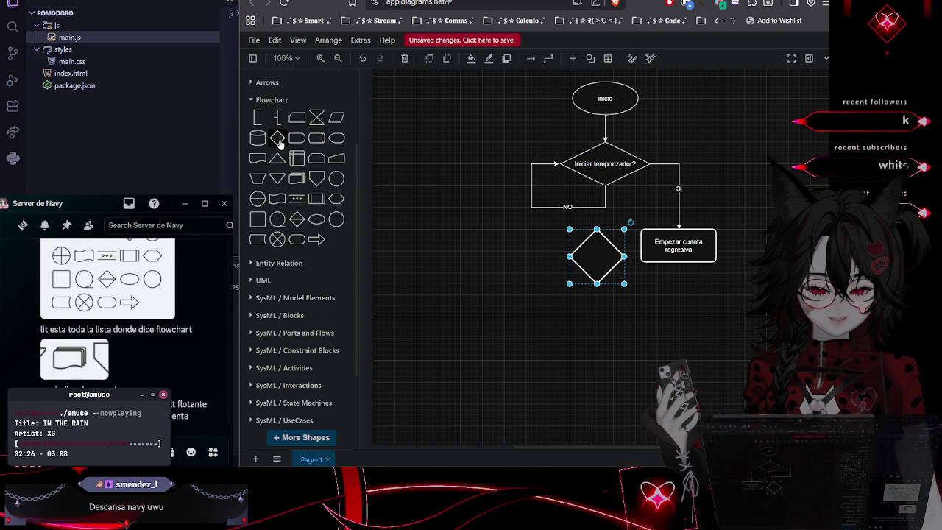
Step: Place the decision diamond centred below the 'Empezar cuenta regresiva' box
mouse_move(562, 254)
mouse_down()
mouse_move(674, 342)
mouse_move(629, 333)
mouse_up()
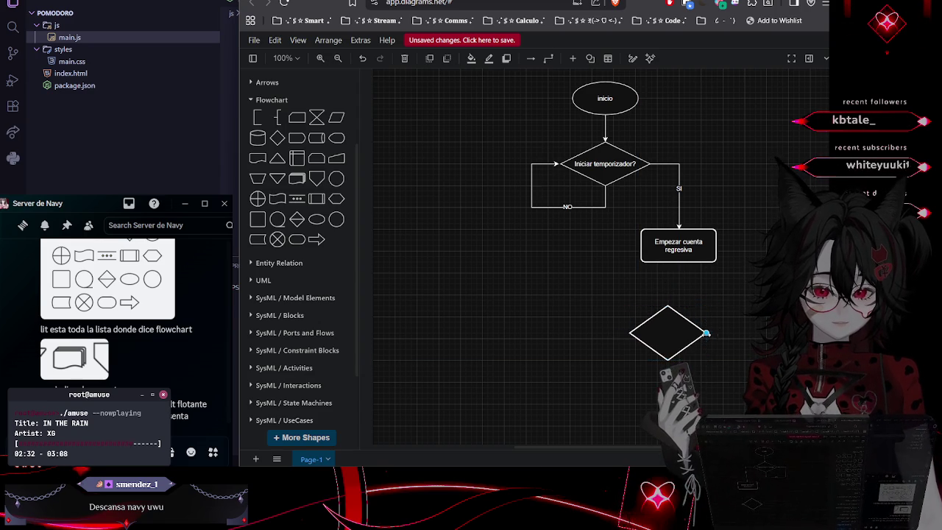
drag(642, 334, 654, 333)
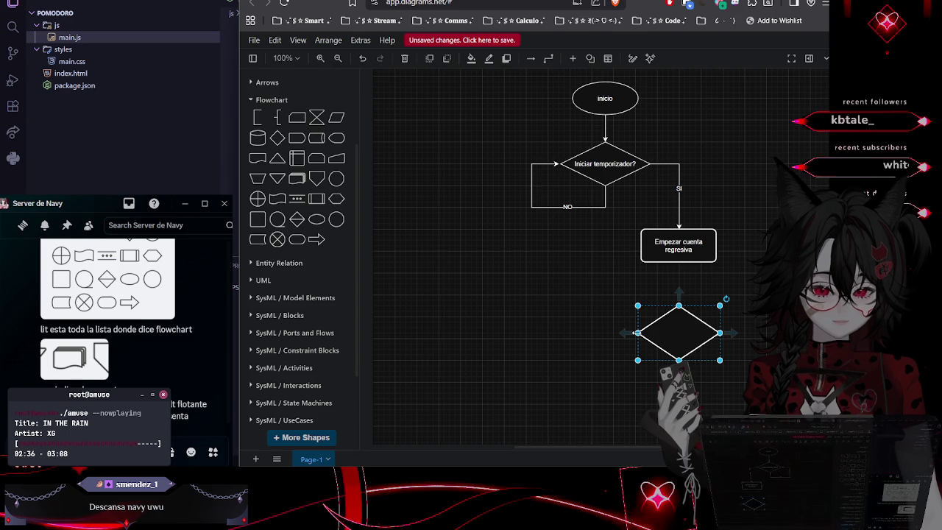
drag(637, 332, 631, 333)
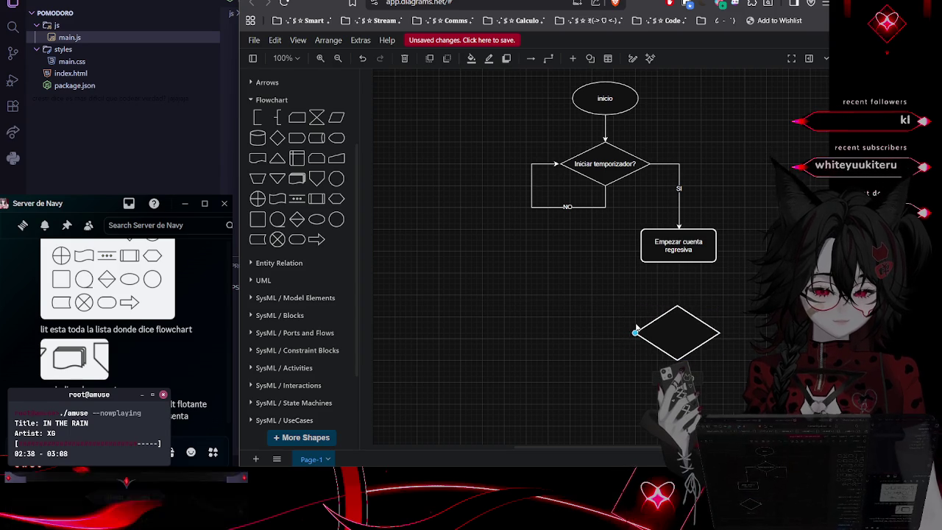
click(661, 329)
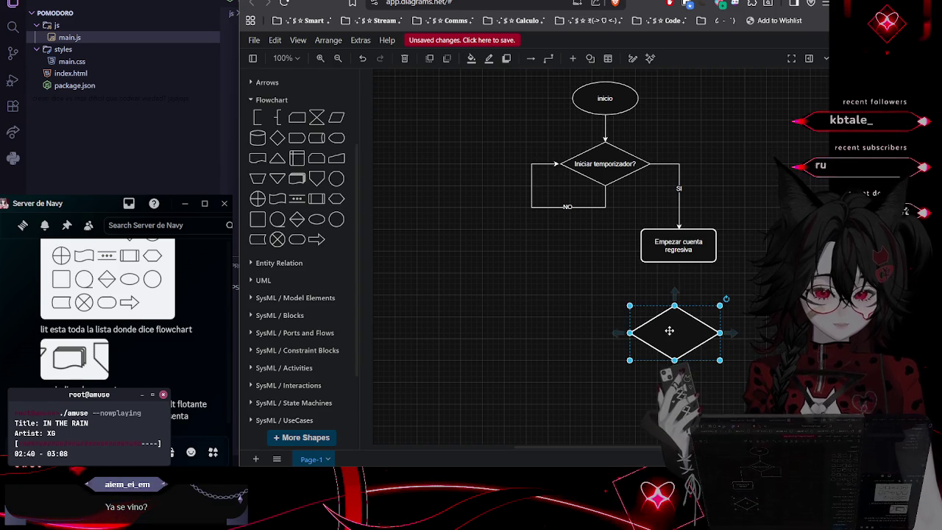
drag(669, 331, 681, 331)
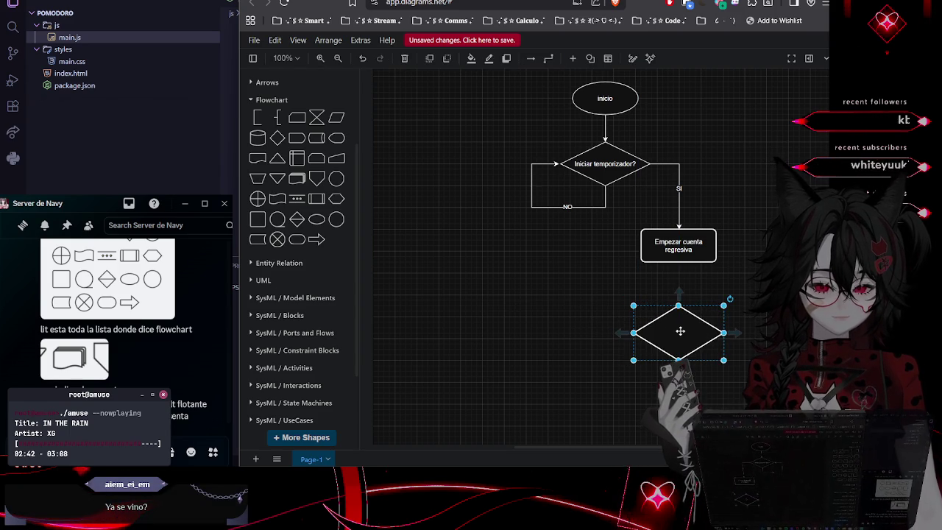
Step: Label the diamond 'ya finalizo?'
double_click(677, 326)
text(ya culmino)
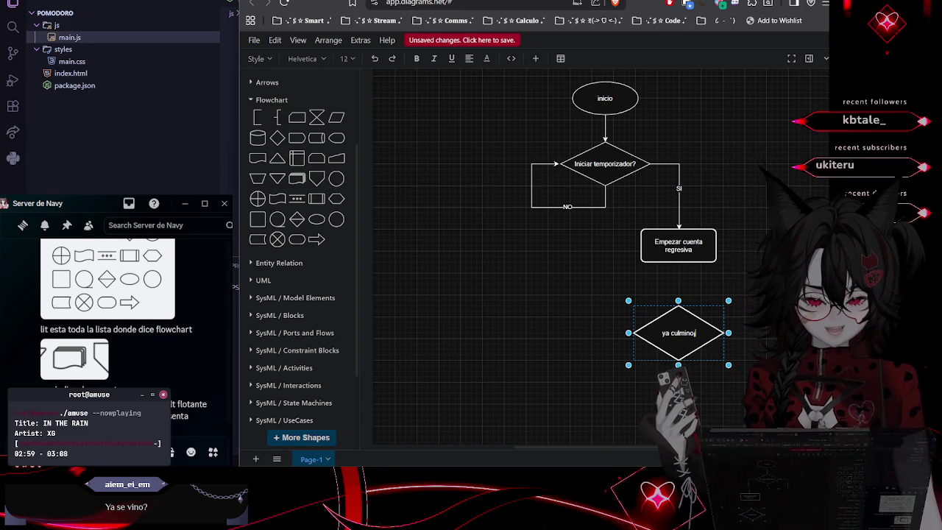
text(?)
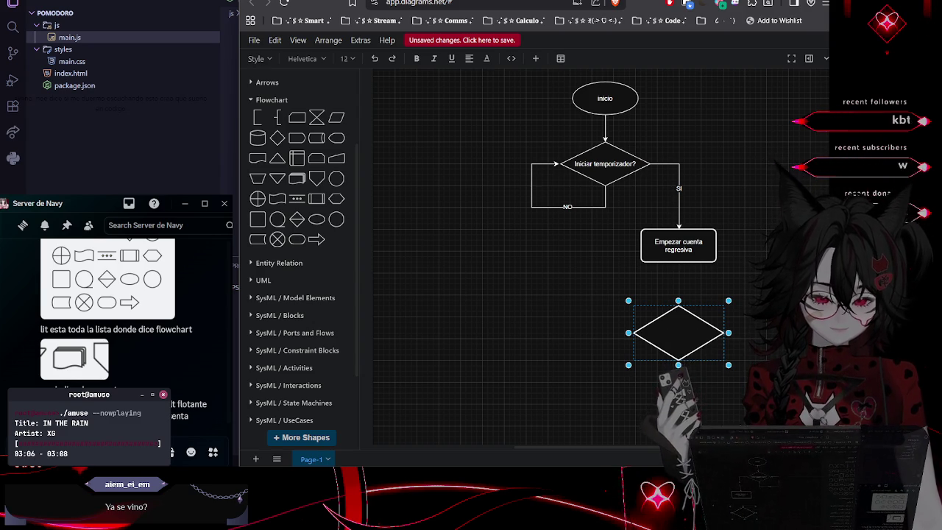
text(ya te)
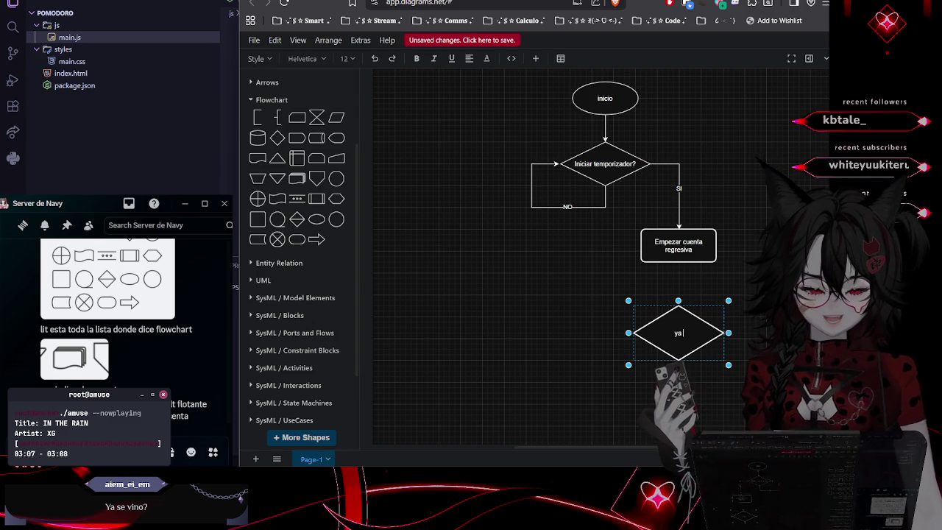
text(rmu)
key(BackSpace)
key(BackSpace)
key(BackSpace)
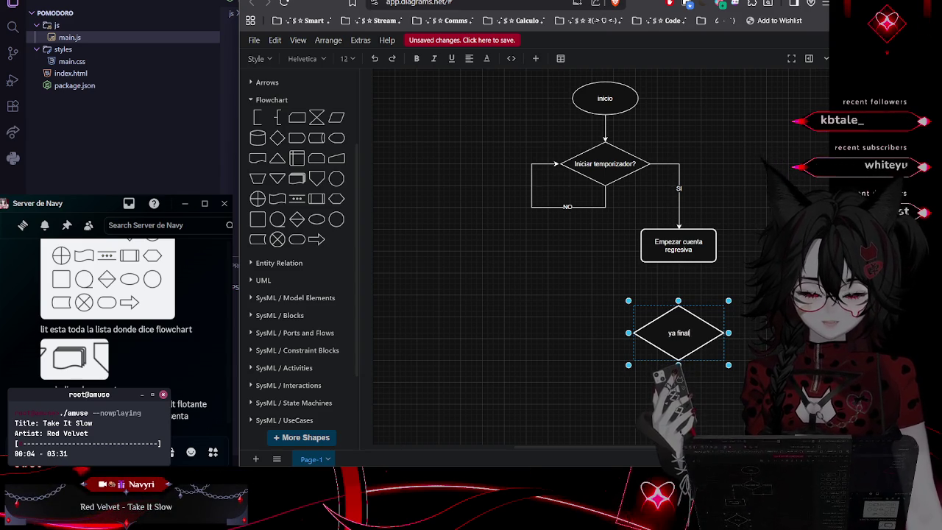
text(izo?)
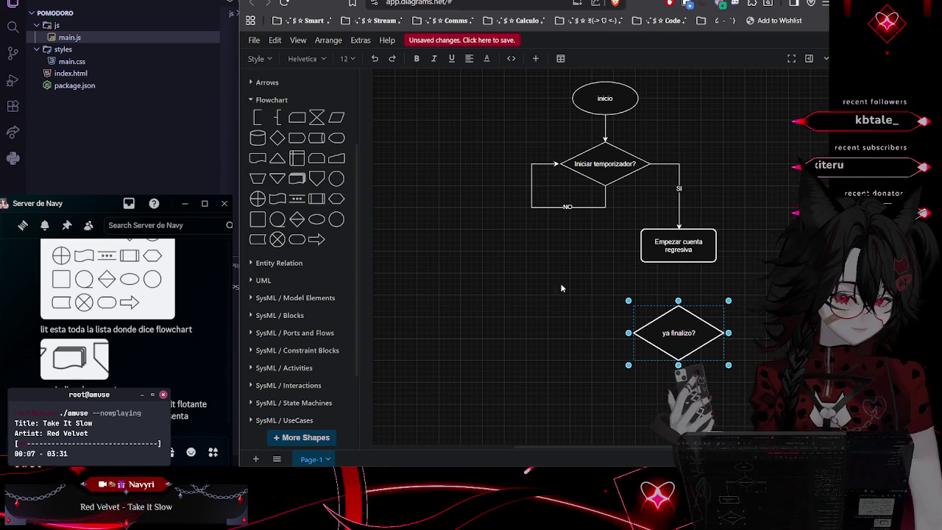
click(630, 338)
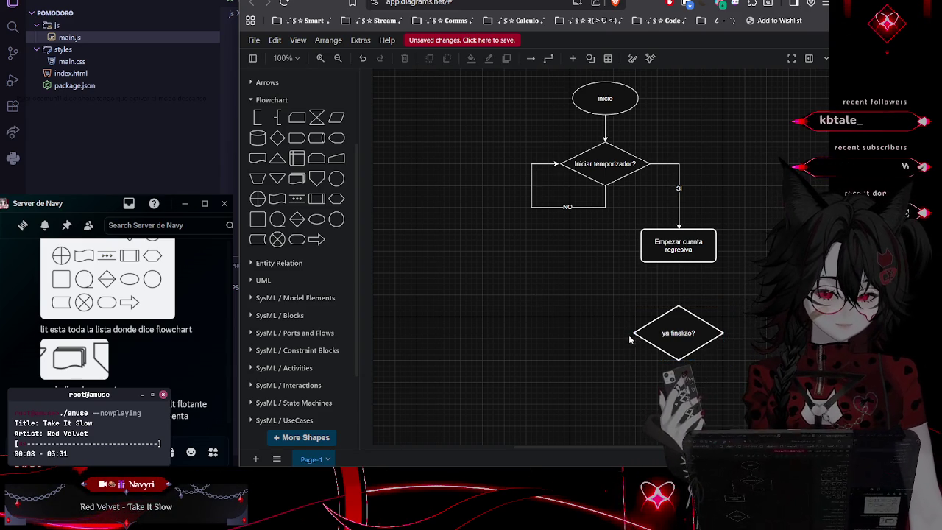
Step: Connect 'ya finalizo?' back to 'Empezar cuenta regresiva' with a loop connector labelled NO
drag(586, 286, 641, 247)
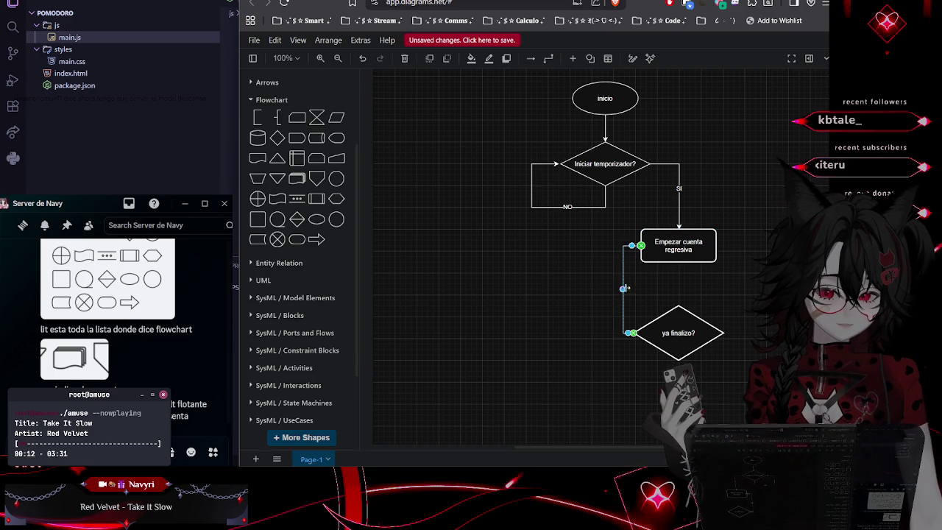
drag(621, 290, 608, 293)
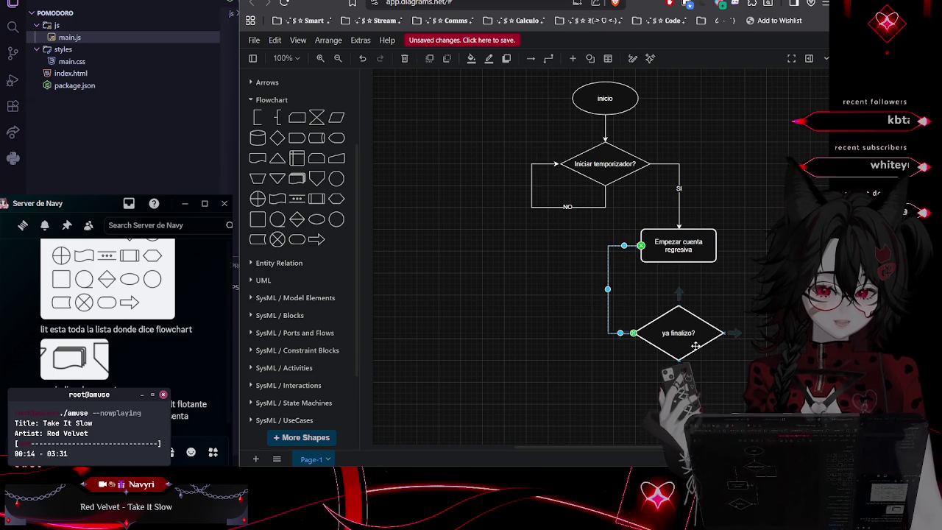
click(699, 348)
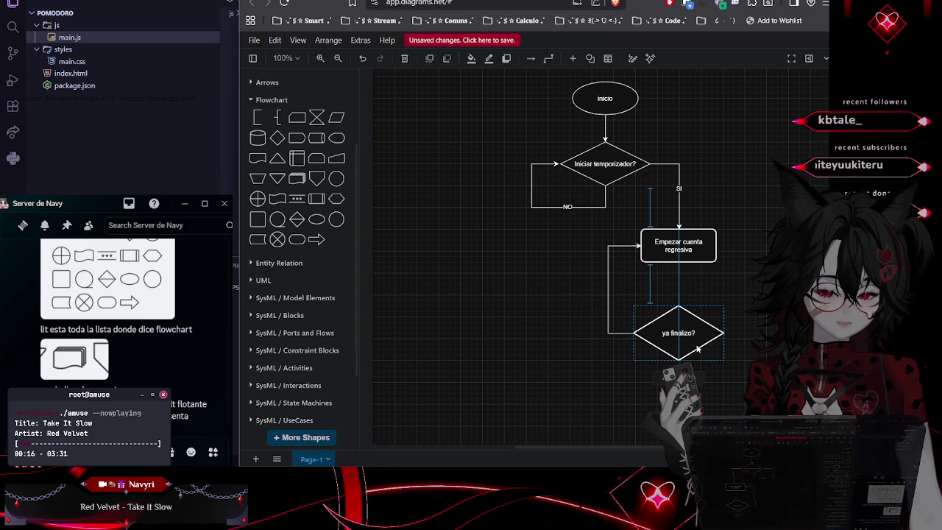
click(728, 293)
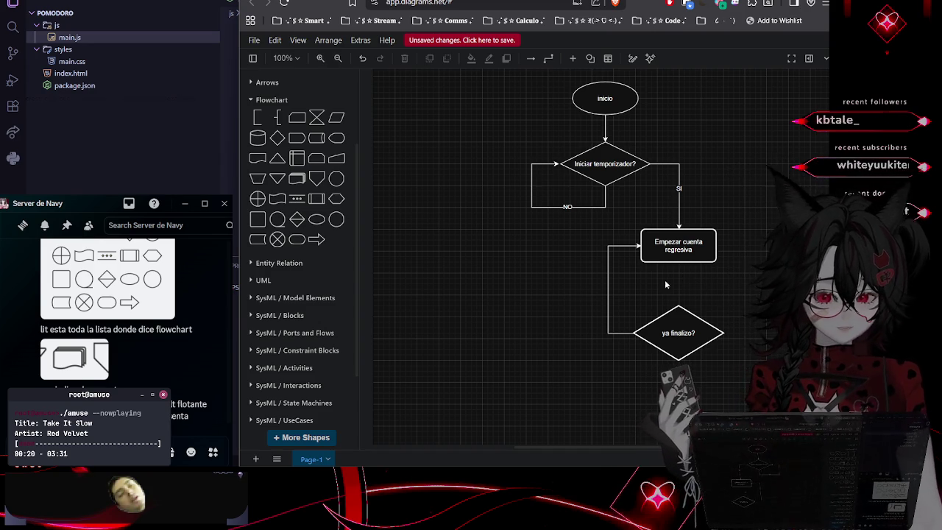
double_click(608, 290)
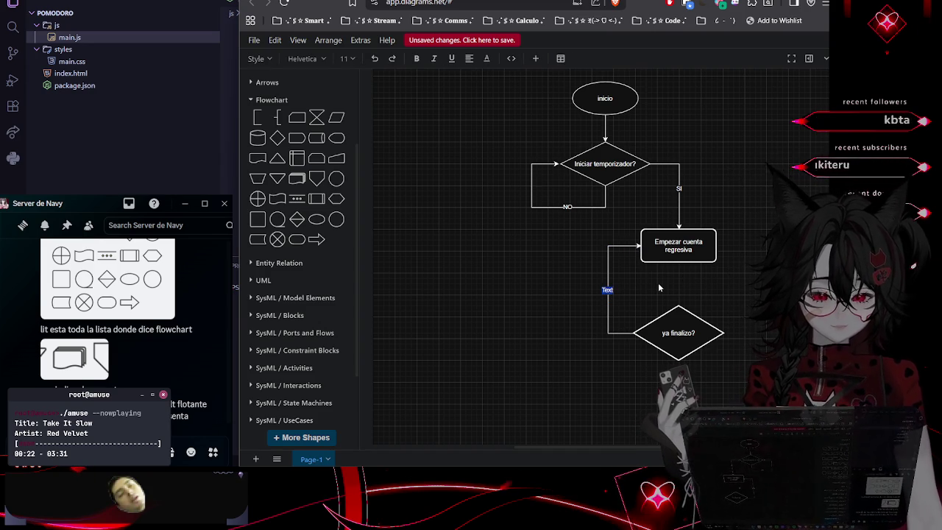
text(NO)
click(718, 293)
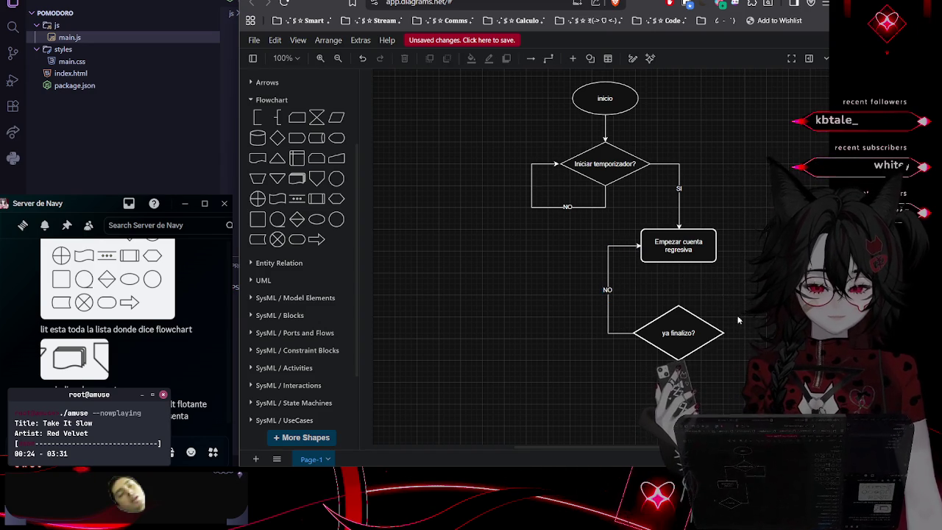
Step: Add a downward arrow from 'ya finalizo?' labelled SI
scroll(685, 368, down, 2)
scroll(655, 441, right, 2)
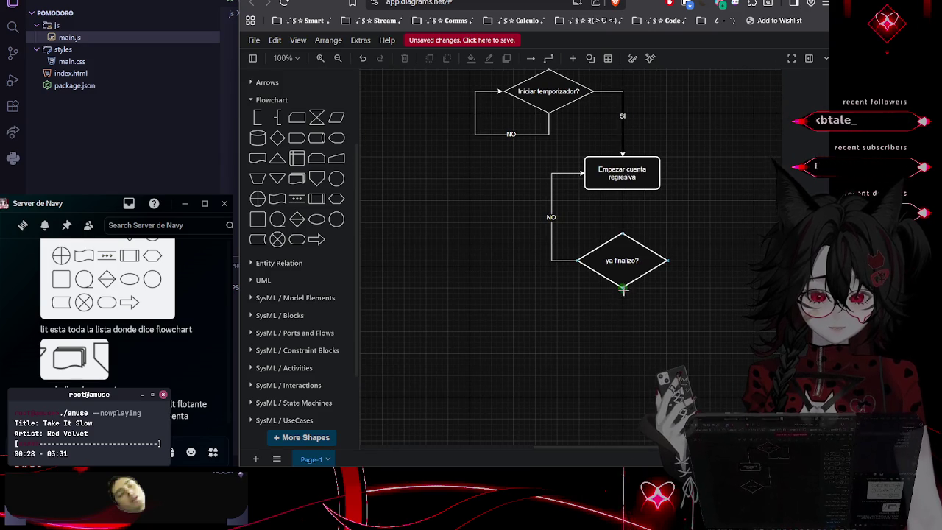
drag(622, 343, 622, 342)
click(646, 316)
click(623, 308)
double_click(623, 310)
text(SI)
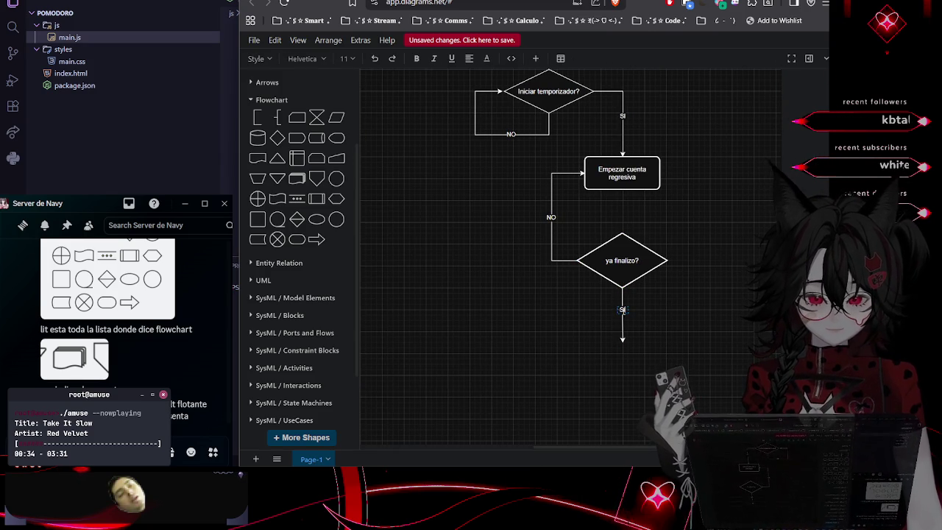
click(688, 330)
scroll(689, 336, up, 1)
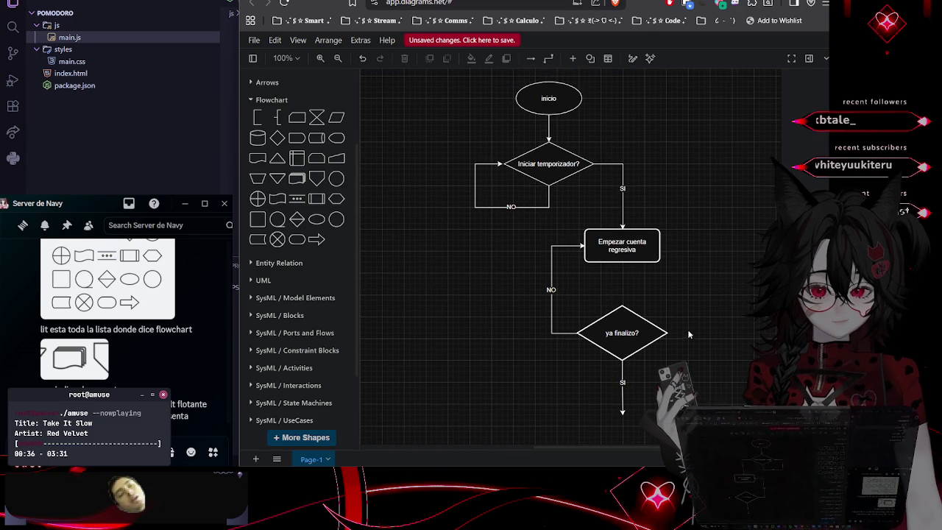
scroll(690, 322, down, 2)
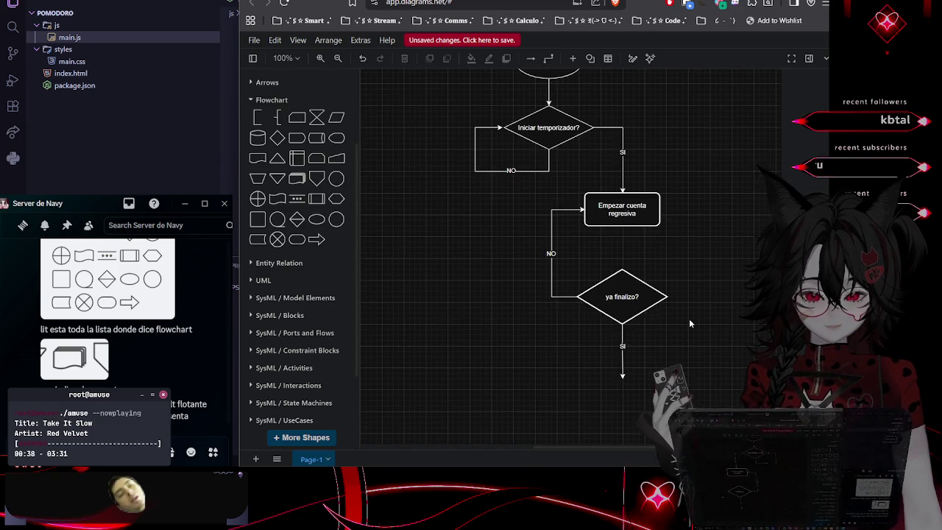
scroll(690, 322, up, 1)
scroll(690, 323, down, 1)
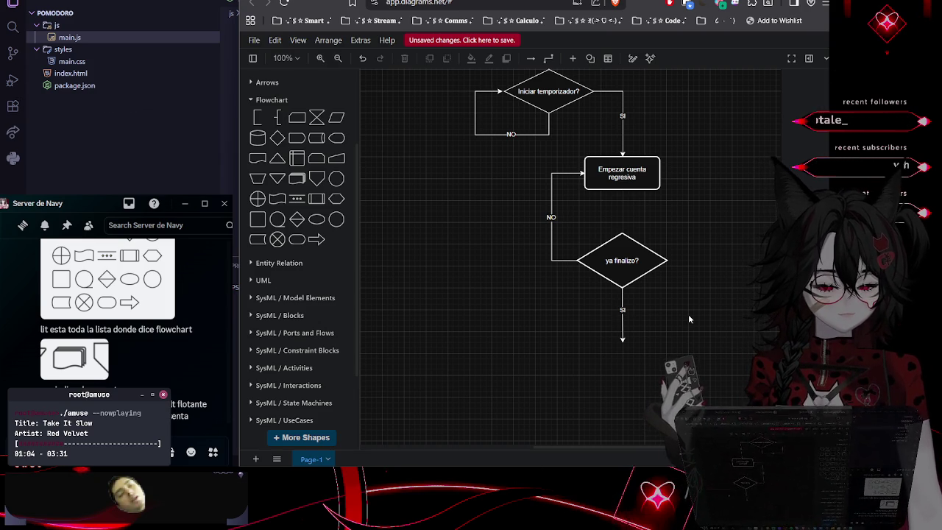
Step: Undo the NO loop and SI branch, keeping the arrow from 'Empezar cuenta regresiva' into 'ya finalizo?'
scroll(672, 313, up, 2)
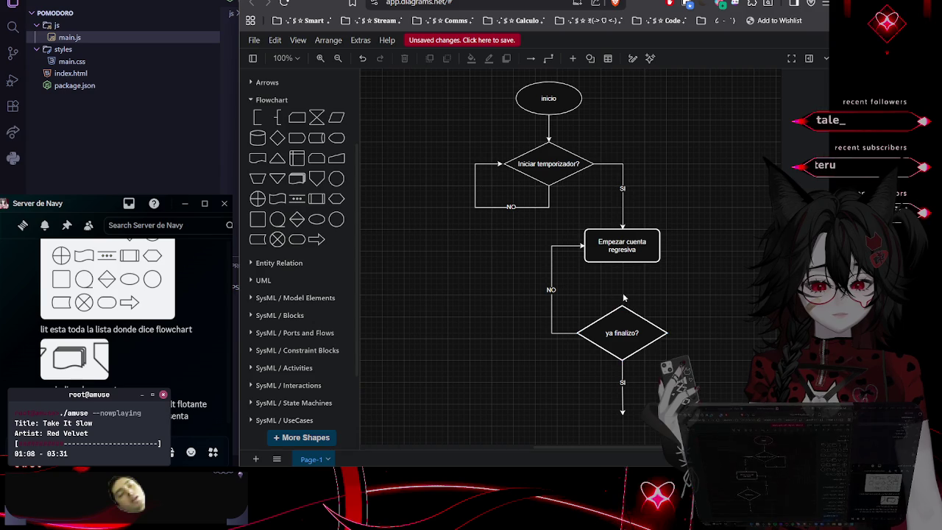
key(ctrl+z)
key(ctrl+z)
key(ctrl+z)
key(ctrl+z)
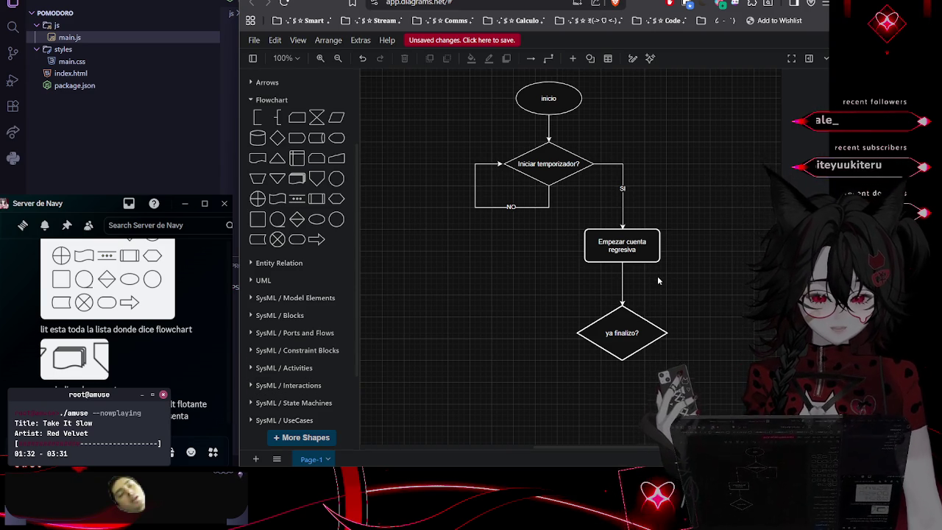
scroll(657, 279, down, 1)
scroll(659, 281, down, 1)
Step: Draw an unlabelled arrow out of the diamond's left point
scroll(658, 280, up, 2)
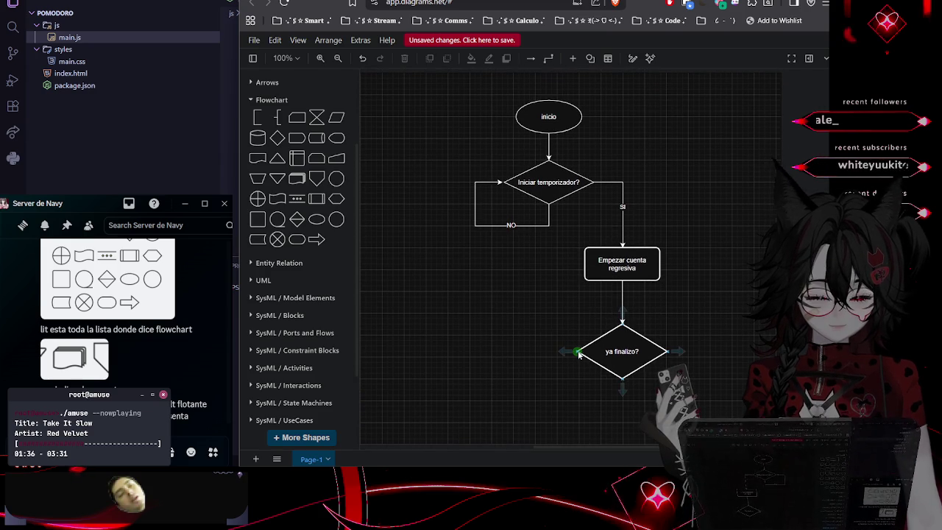
mouse_move(579, 336)
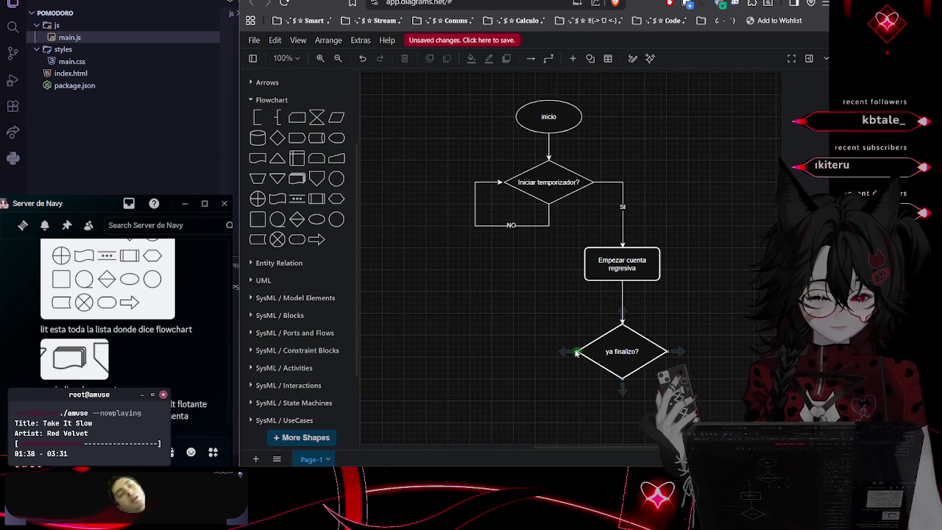
drag(580, 354, 536, 352)
click(565, 312)
Step: Draw a downward arrow from the diamond's bottom and label it SI
scroll(565, 313, down, 3)
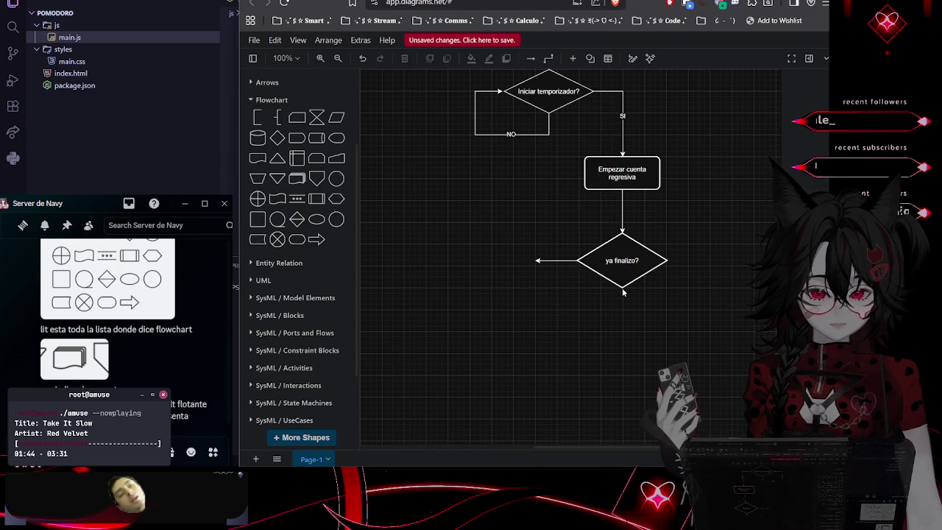
drag(622, 297, 623, 340)
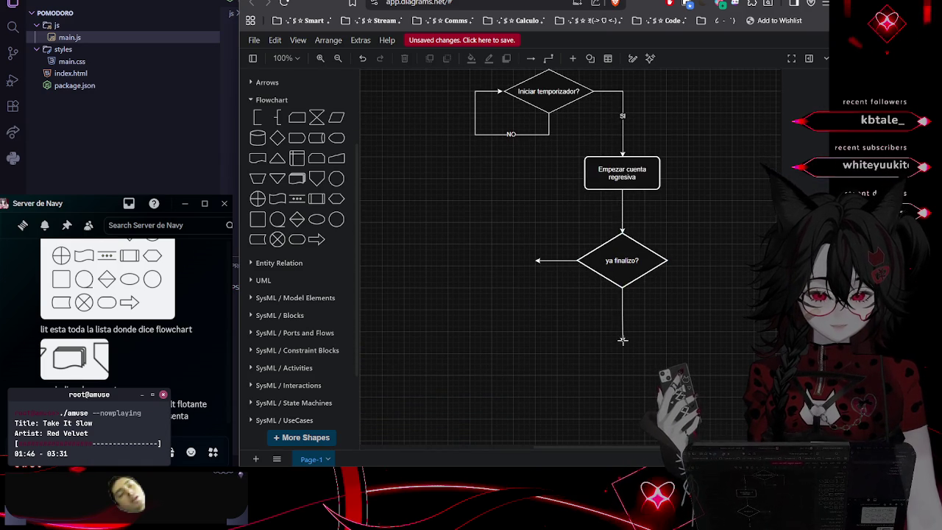
click(670, 312)
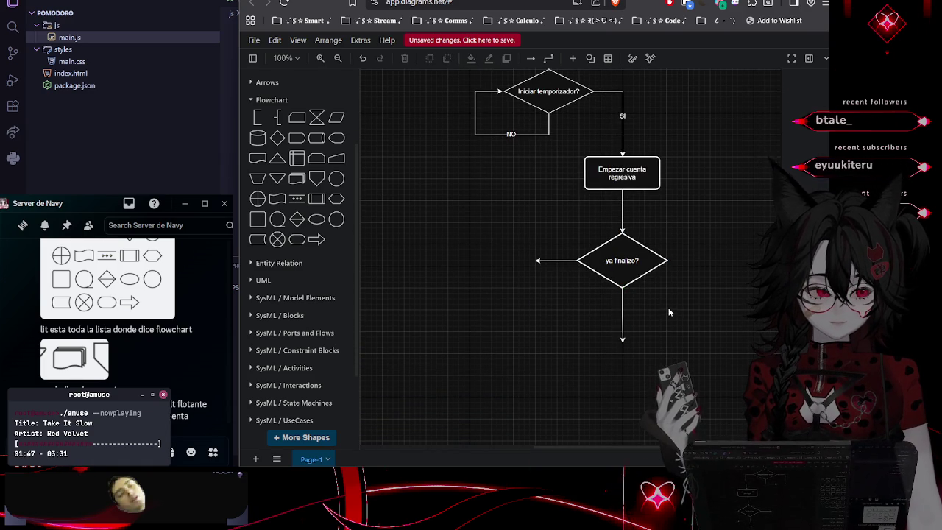
double_click(623, 311)
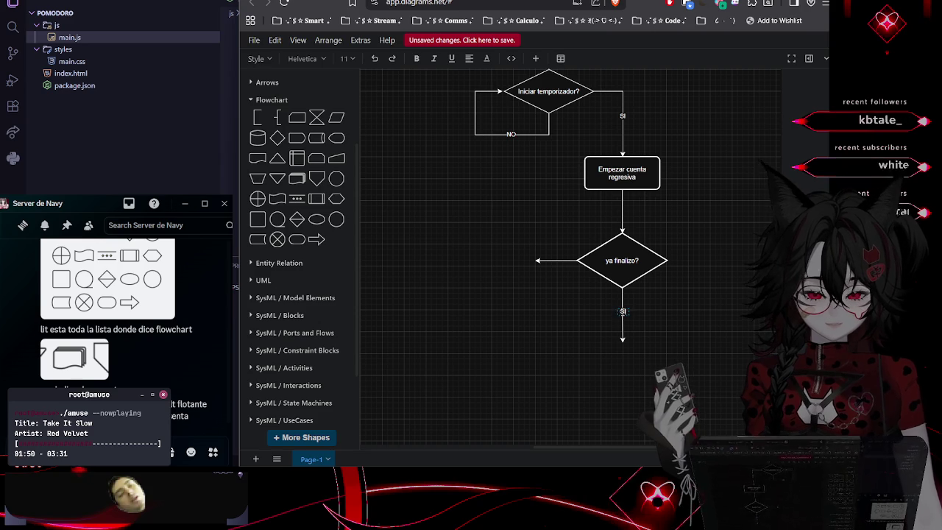
text(SI)
click(727, 321)
scroll(728, 320, up, 2)
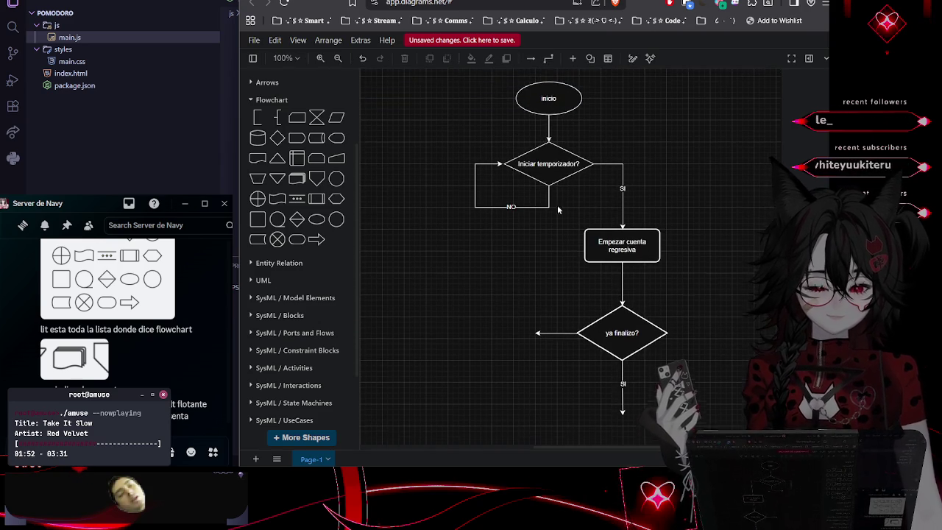
click(622, 412)
mouse_move(622, 414)
mouse_down()
mouse_move(716, 189)
mouse_move(628, 417)
mouse_up()
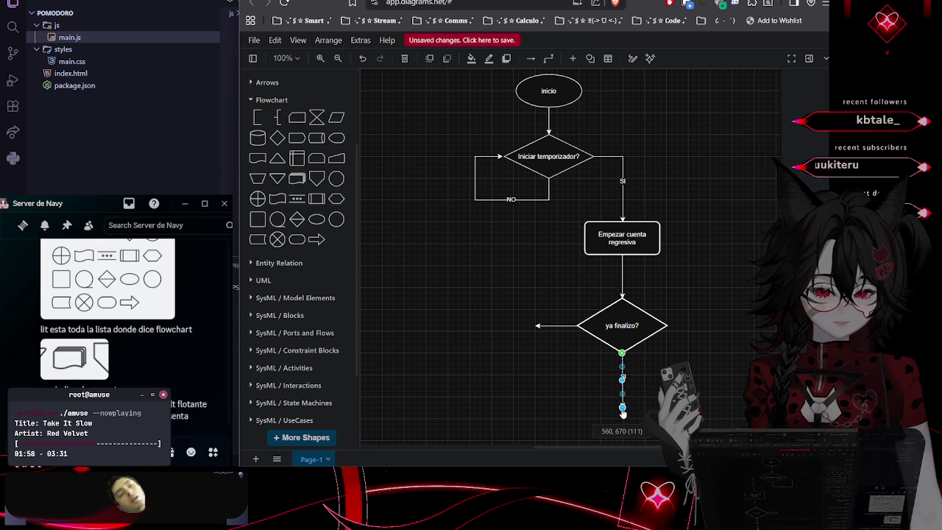
double_click(533, 161)
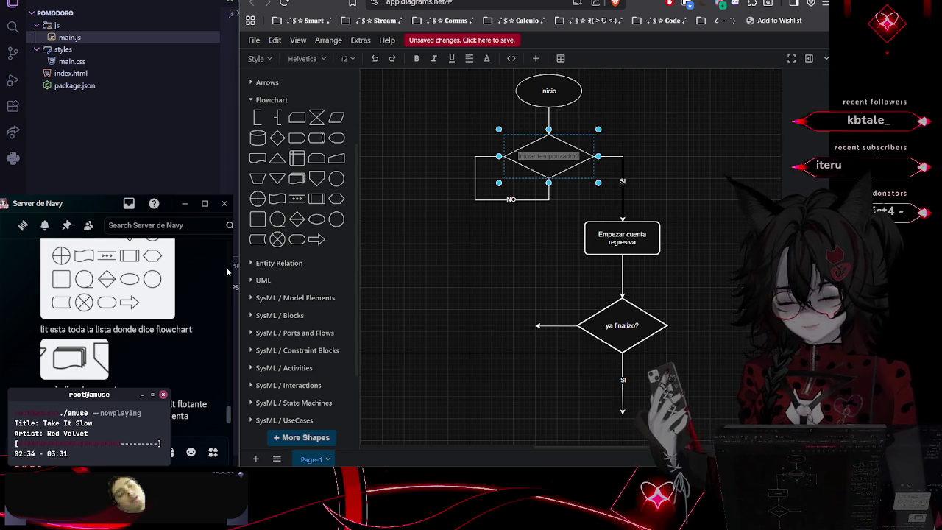
click(480, 276)
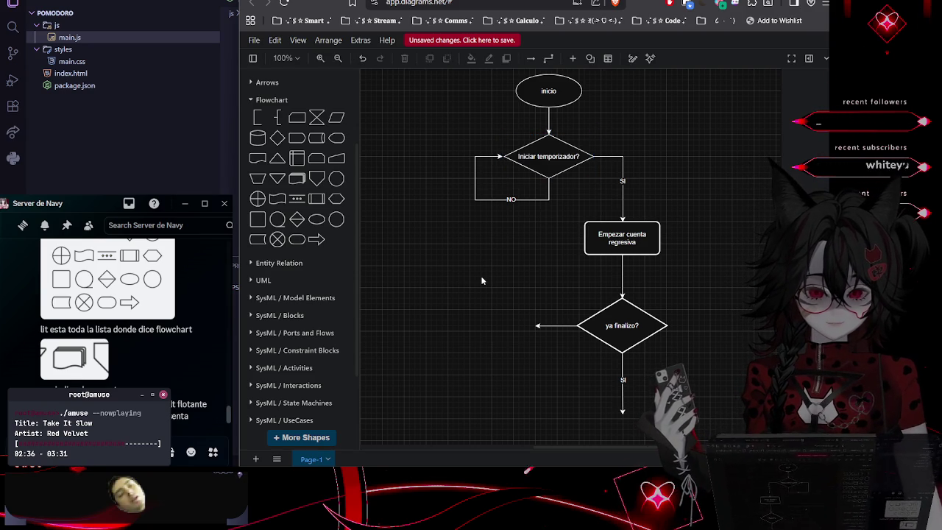
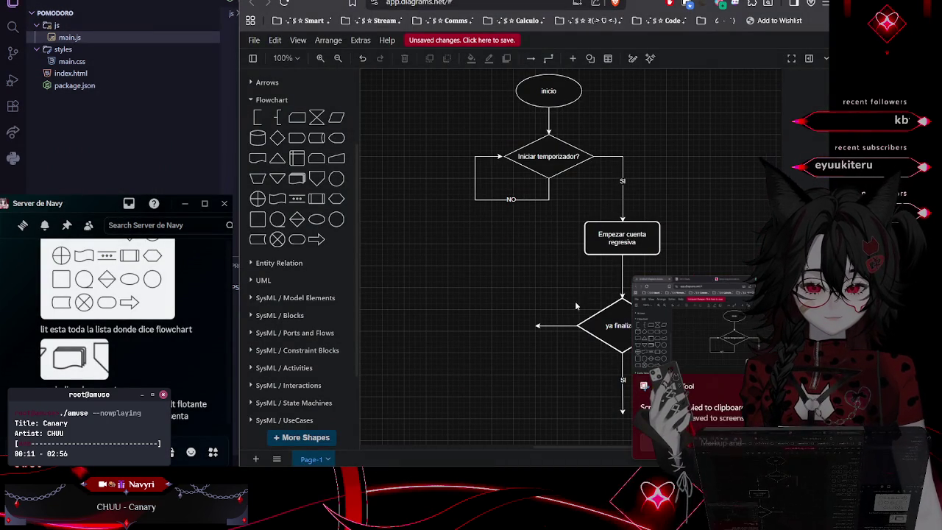
Step: Take a screenshot and sketch red branches, diamonds and a loop over the flowchart
click(713, 318)
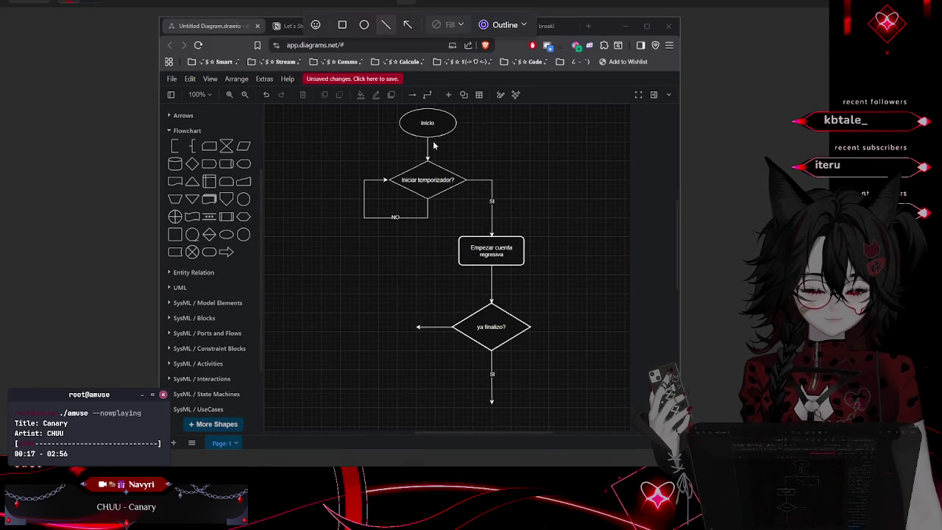
drag(426, 141, 431, 166)
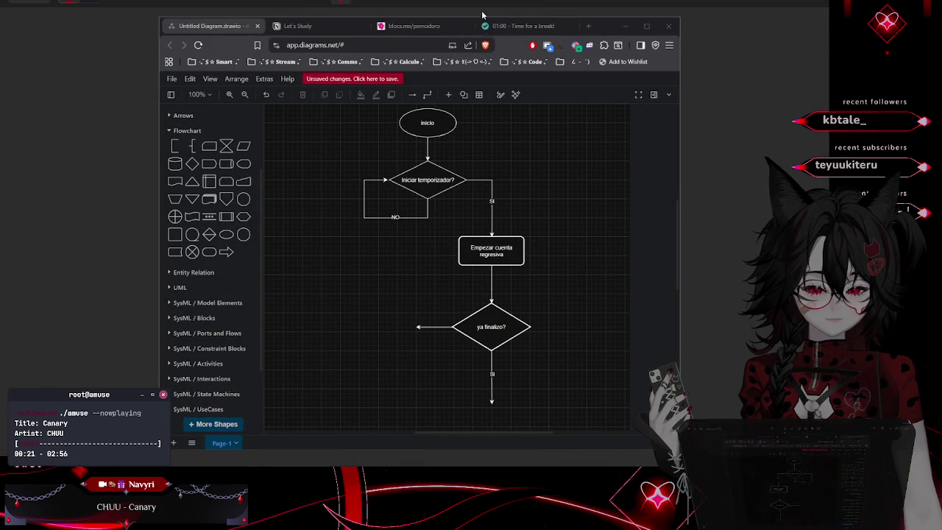
drag(427, 137, 429, 166)
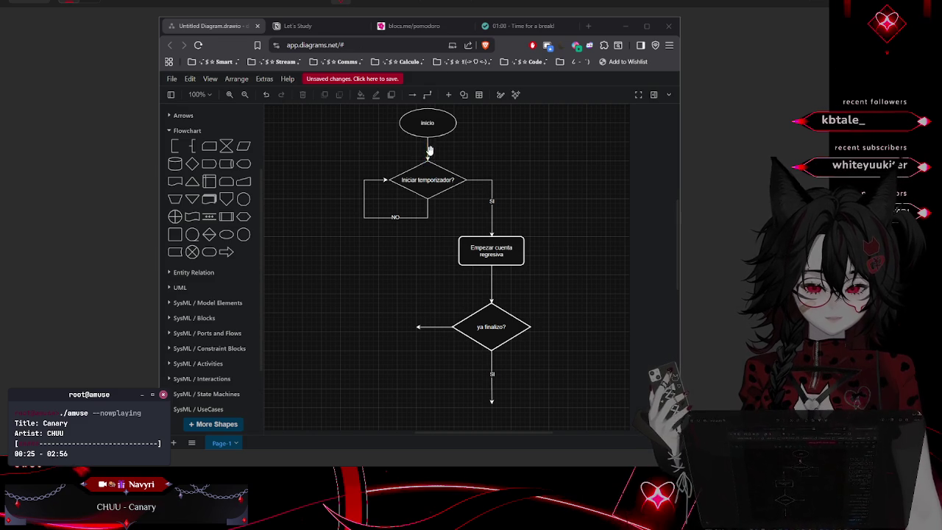
mouse_move(429, 163)
mouse_down()
mouse_move(306, 193)
mouse_move(347, 196)
mouse_up()
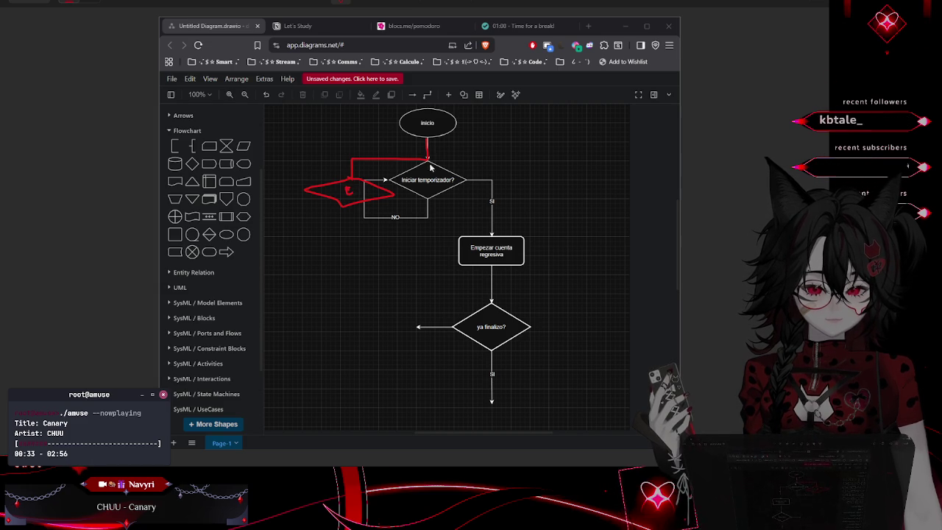
mouse_move(476, 209)
mouse_down()
mouse_move(494, 223)
mouse_move(587, 211)
mouse_move(516, 184)
mouse_move(510, 216)
mouse_move(518, 211)
mouse_up()
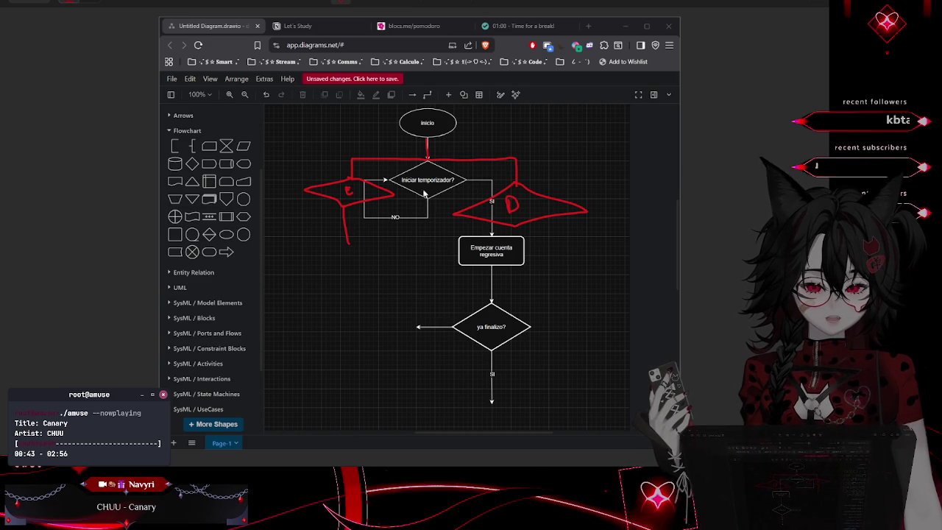
mouse_move(363, 237)
mouse_down()
mouse_move(342, 276)
mouse_move(371, 278)
mouse_move(346, 264)
mouse_up()
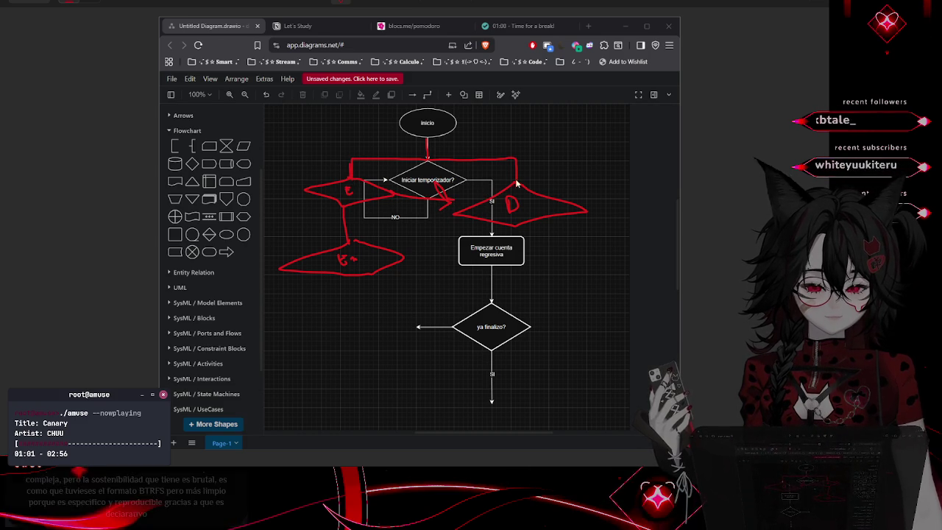
mouse_move(580, 212)
mouse_down()
mouse_move(508, 150)
mouse_move(332, 165)
mouse_move(336, 182)
mouse_up()
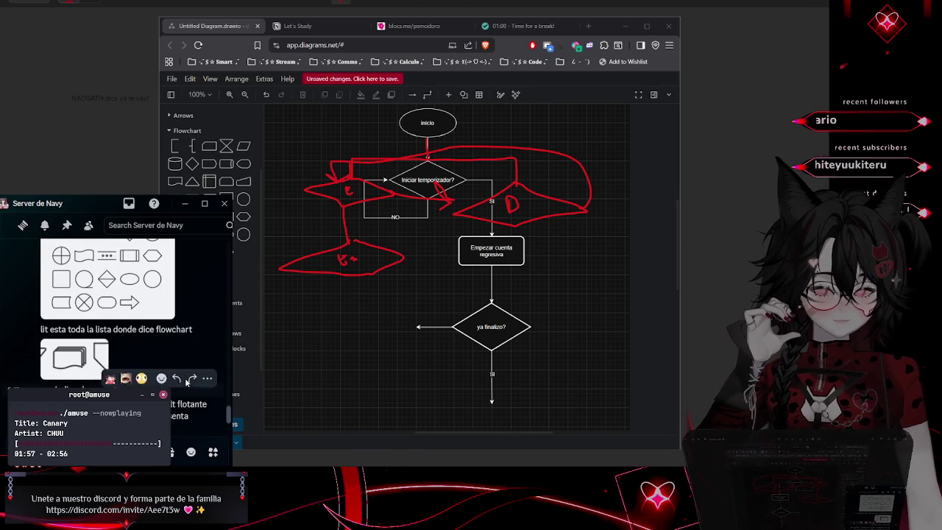
Step: Enlarge the Discord server window and open the general channel
drag(110, 308, 337, 174)
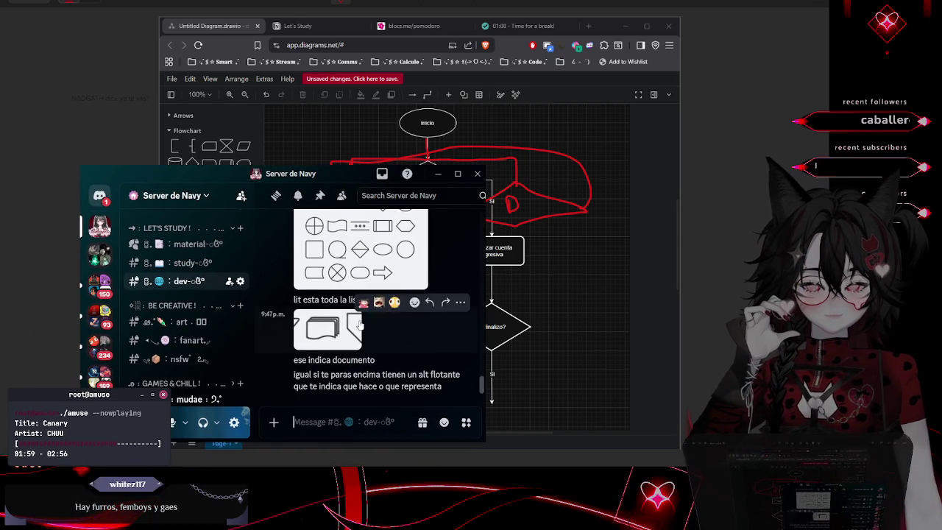
scroll(376, 309, up, 3)
scroll(376, 309, up, 3)
scroll(375, 309, up, 3)
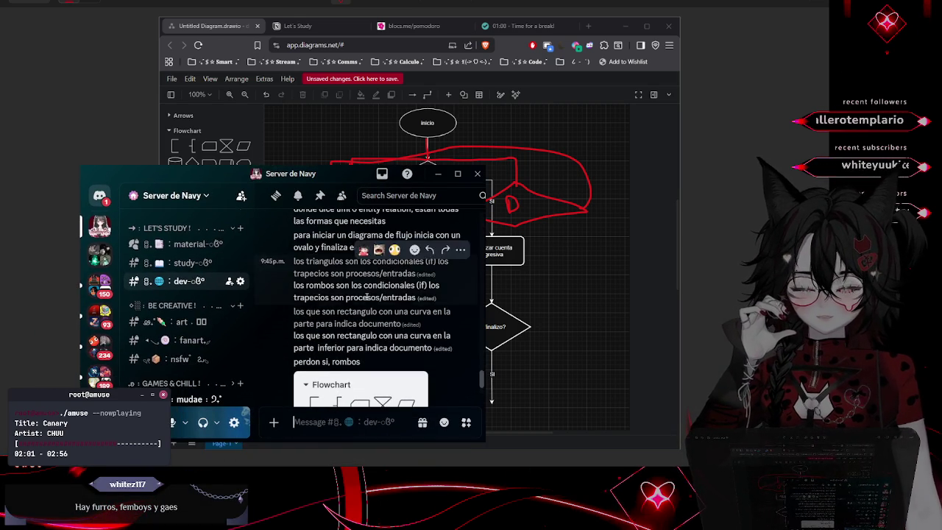
scroll(309, 332, up, 3)
scroll(309, 331, up, 3)
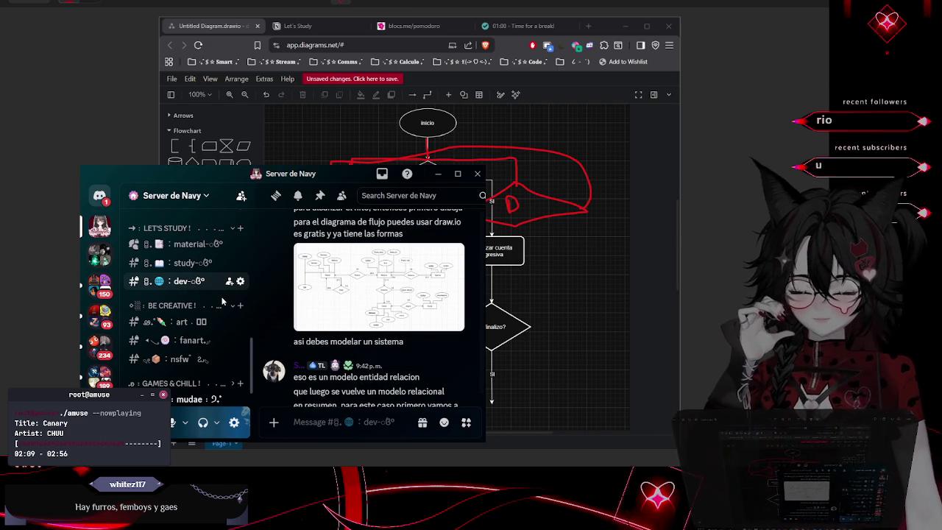
scroll(170, 287, up, 3)
scroll(168, 281, up, 3)
click(184, 248)
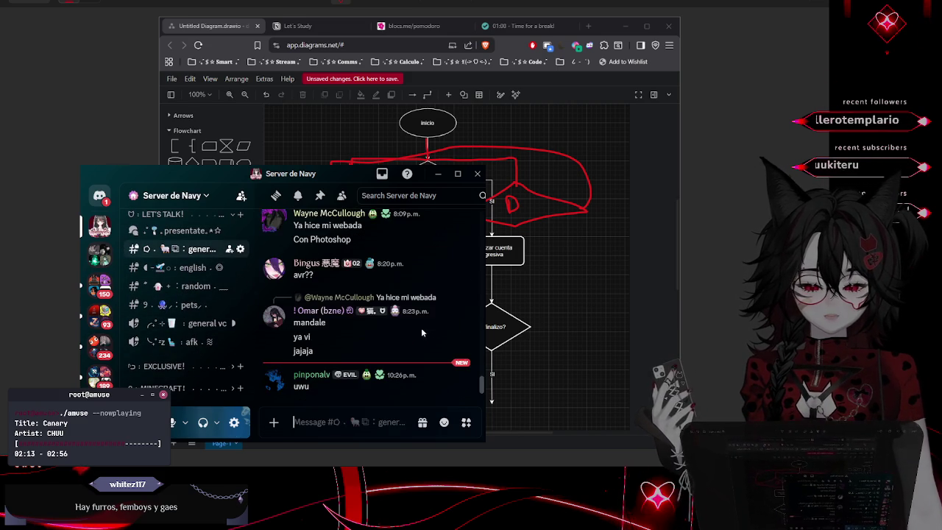
mouse_move(427, 346)
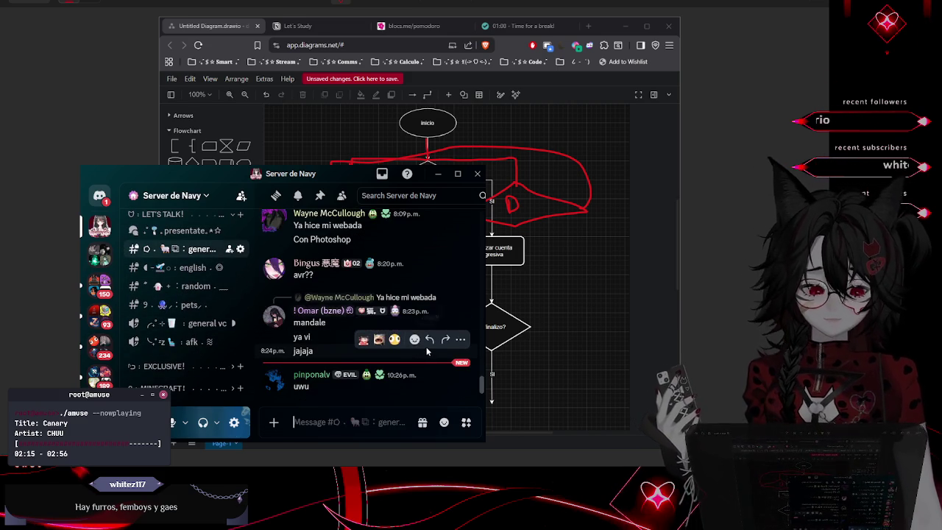
Step: Browse down the channel list and open the study channel
scroll(175, 287, down, 3)
scroll(175, 287, down, 3)
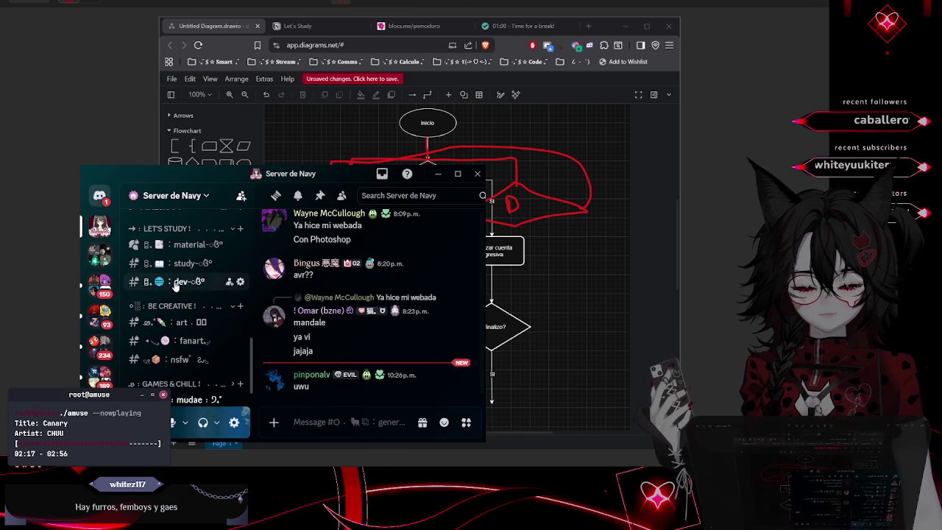
scroll(371, 336, down, 3)
scroll(371, 337, down, 3)
scroll(375, 337, down, 3)
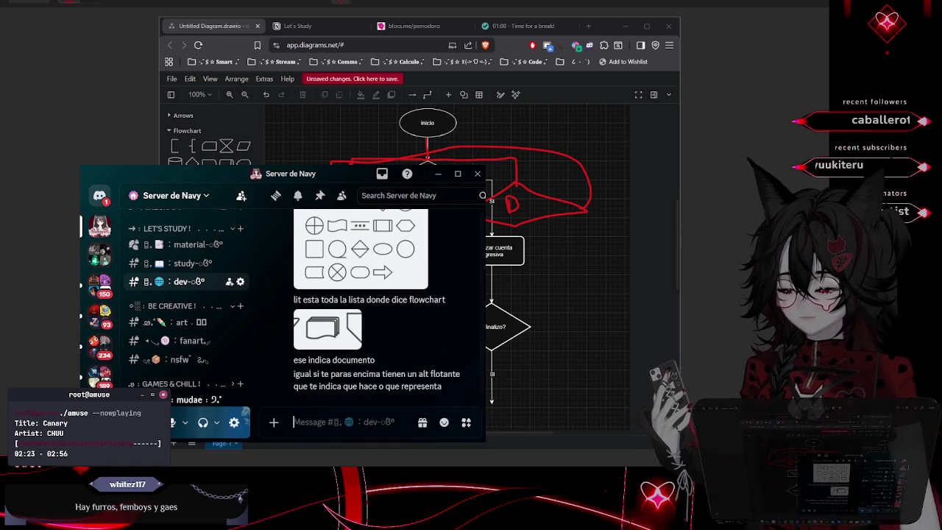
click(193, 263)
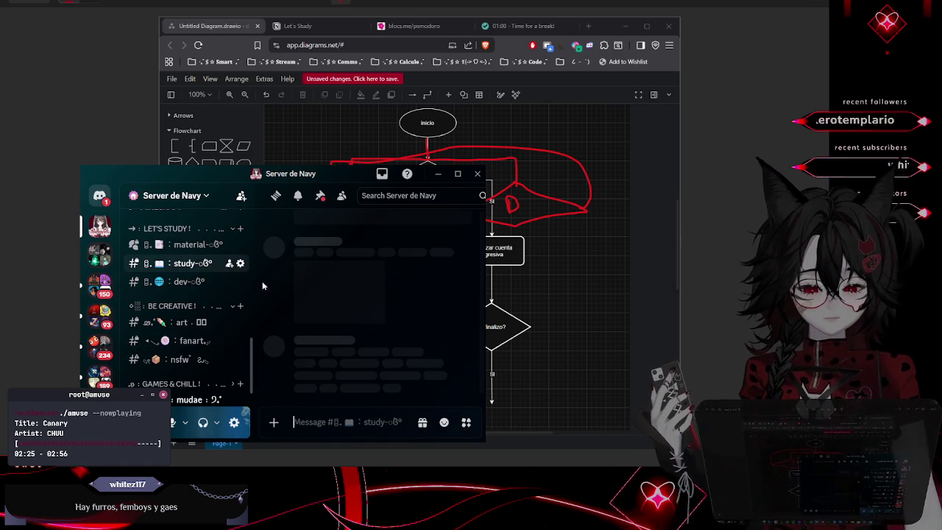
Step: Scroll back up and open the material forum channel
scroll(409, 316, up, 3)
scroll(409, 316, up, 5)
scroll(408, 316, up, 5)
scroll(409, 316, up, 5)
scroll(409, 316, up, 5)
scroll(409, 316, up, 5)
scroll(411, 311, up, 5)
scroll(413, 313, up, 5)
scroll(414, 305, up, 5)
scroll(411, 293, up, 5)
scroll(412, 289, up, 5)
scroll(412, 289, up, 5)
click(190, 248)
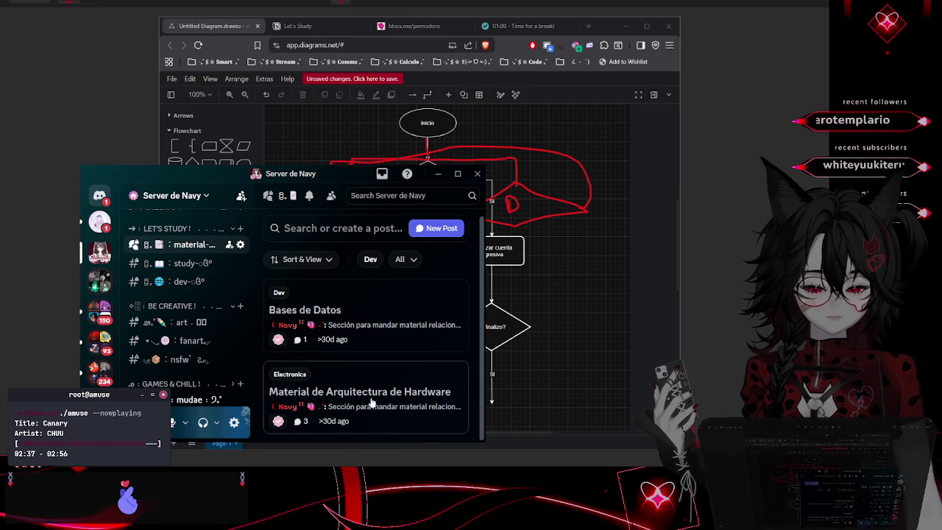
Step: Open another chat channel and move the Discord window down and left
scroll(197, 305, up, 1)
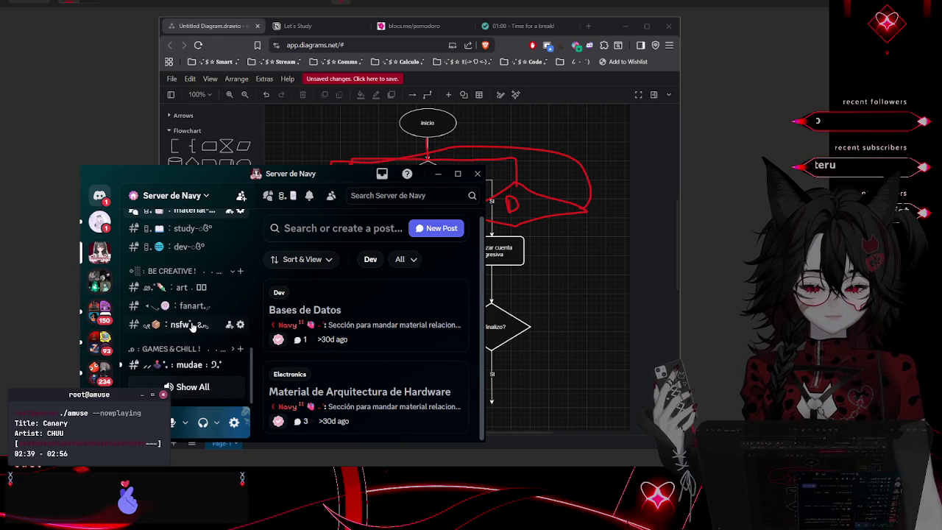
click(193, 273)
mouse_move(280, 175)
mouse_down()
mouse_move(122, 211)
mouse_move(41, 206)
mouse_up()
Step: Exit the annotation mode and discard the red sketch without saving
key(alt+F4)
key(alt+F4)
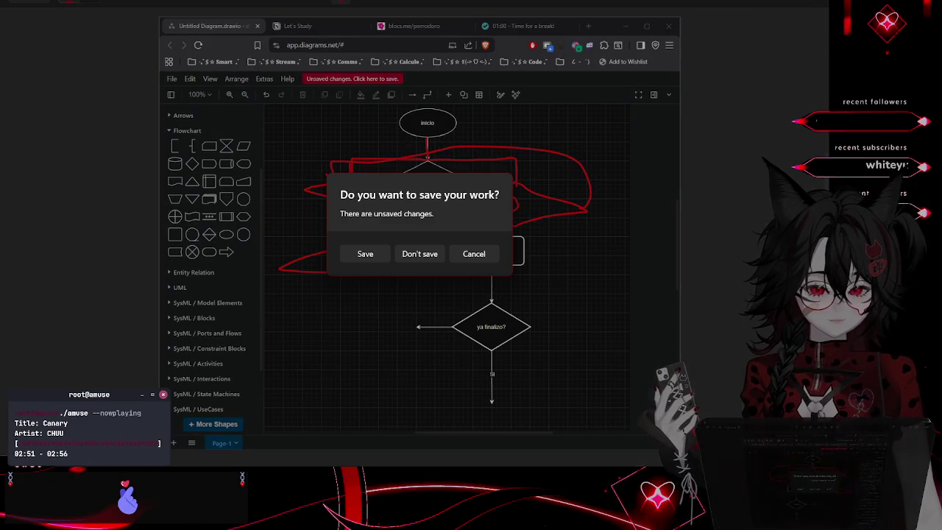
click(421, 254)
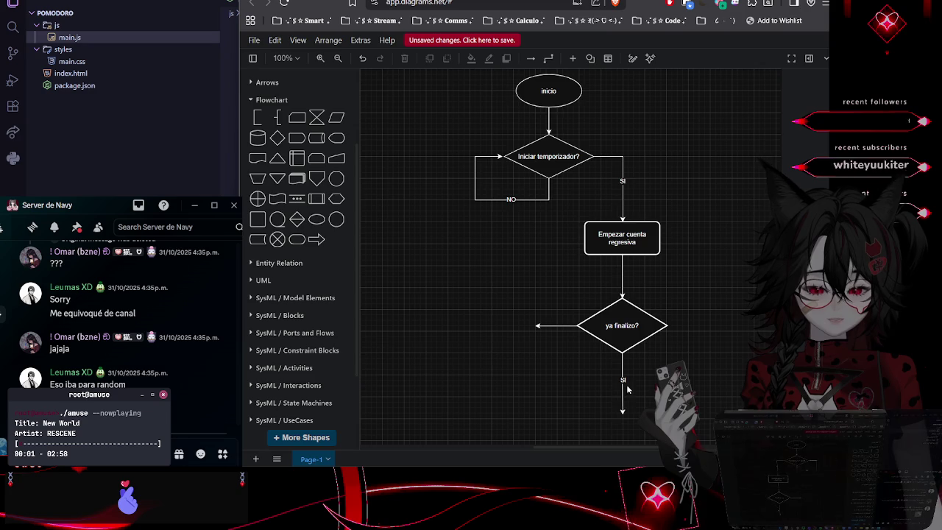
scroll(652, 368, down, 1)
scroll(669, 344, up, 1)
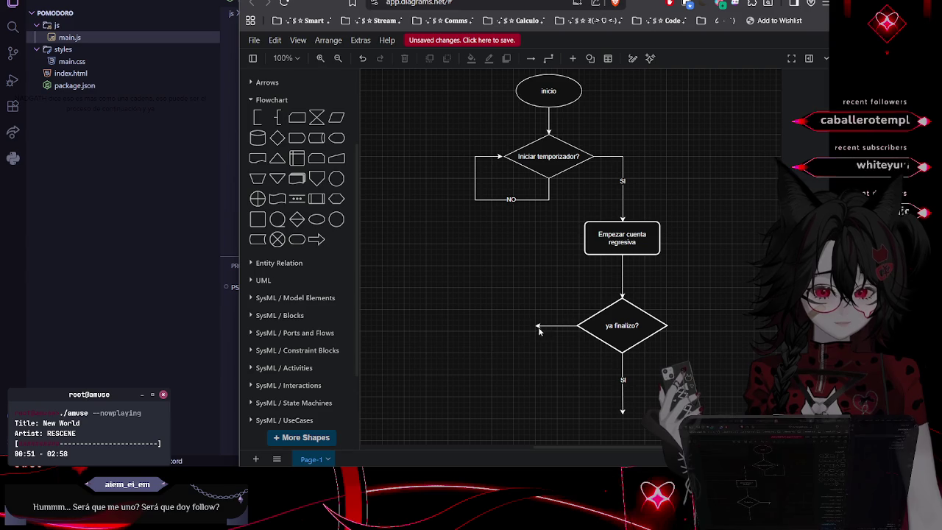
Step: Try bending the left arrow of ya finalizo? upward, then undo the bad attempt
drag(537, 327, 528, 235)
drag(528, 204, 526, 309)
key(ctrl+z)
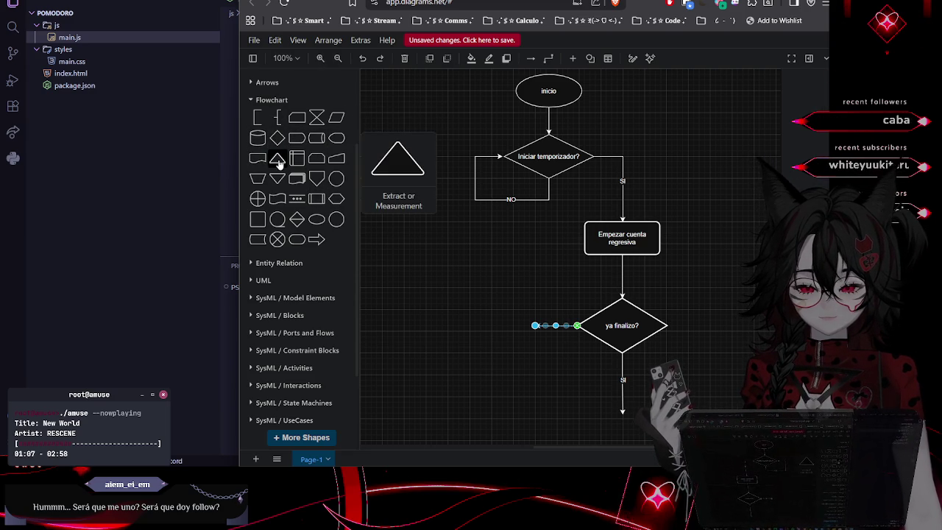
click(555, 390)
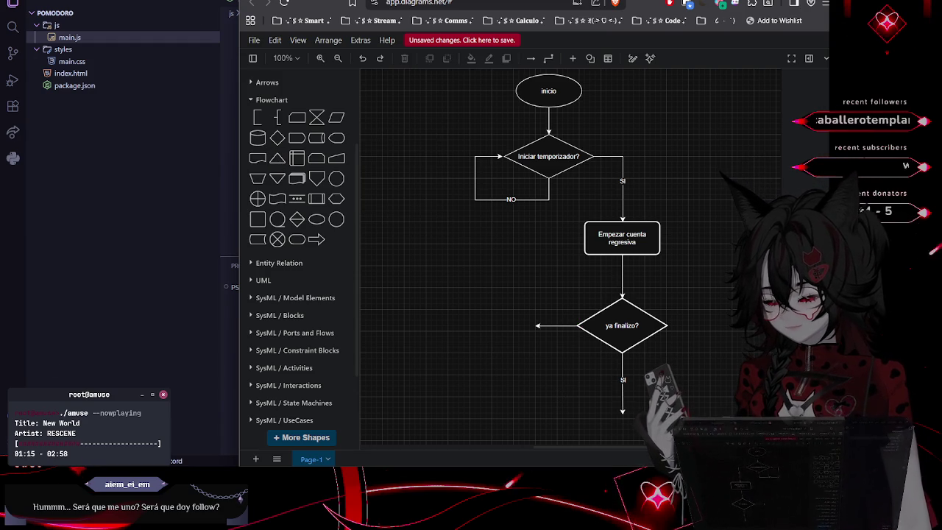
Step: Attach the left arrow's end to the connector above ya finalizo? and fine-tune the join
click(537, 326)
drag(536, 315, 570, 210)
mouse_move(575, 267)
mouse_down()
mouse_move(622, 272)
mouse_move(585, 277)
mouse_up()
scroll(690, 285, up, 8)
click(408, 221)
mouse_move(397, 214)
mouse_down()
mouse_move(375, 211)
mouse_move(387, 217)
mouse_up()
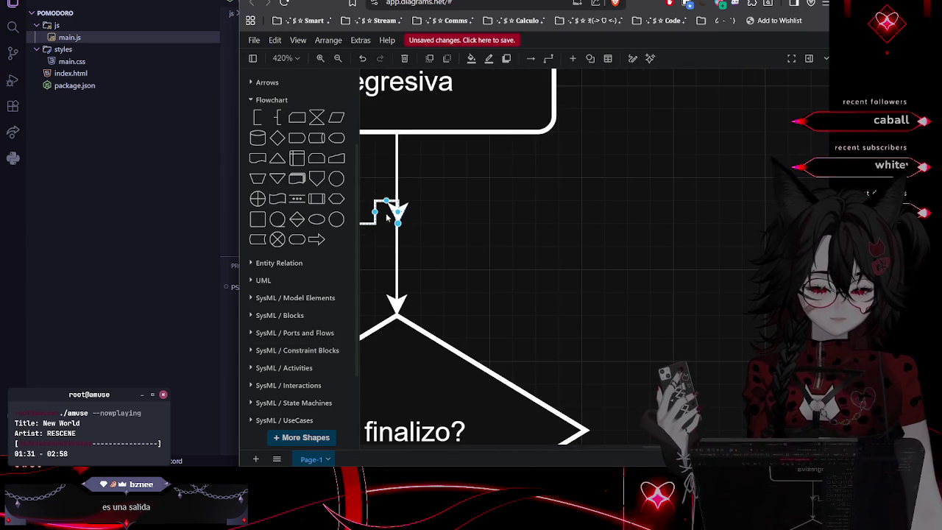
click(498, 254)
scroll(499, 251, down, 6)
scroll(499, 255, down, 1)
scroll(499, 256, down, 1)
scroll(508, 265, down, 2)
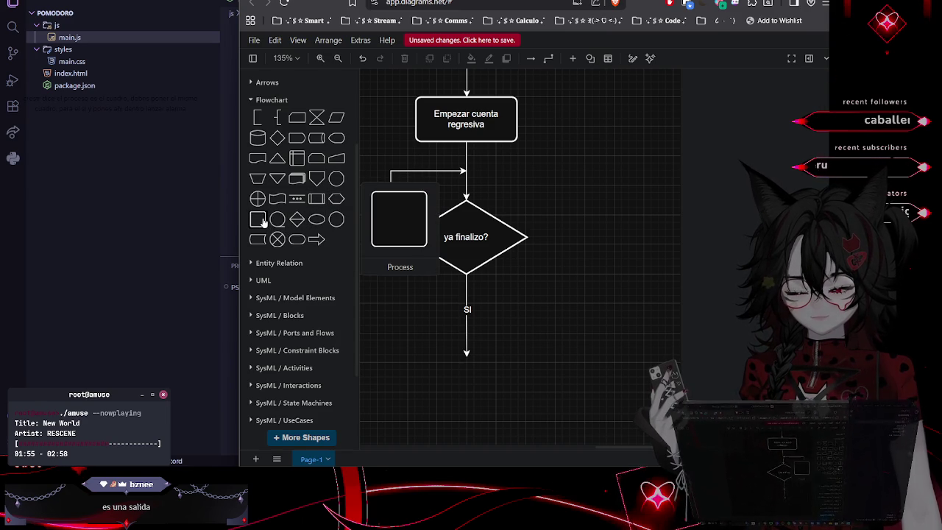
Step: Place a 65-tall process box labelled 'Activar alarma' under the SI arrow
click(259, 220)
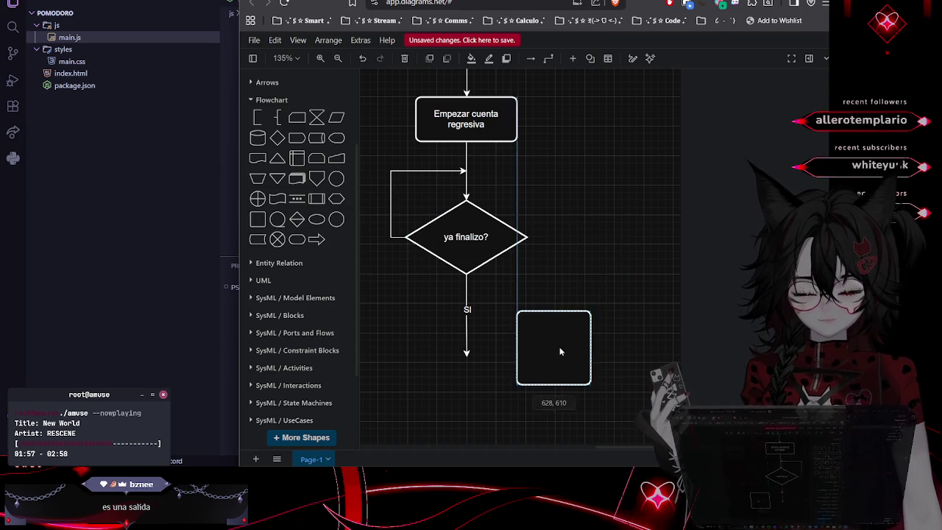
mouse_move(607, 262)
mouse_down()
mouse_move(459, 331)
mouse_move(470, 332)
mouse_up()
click(470, 332)
text(Ac)
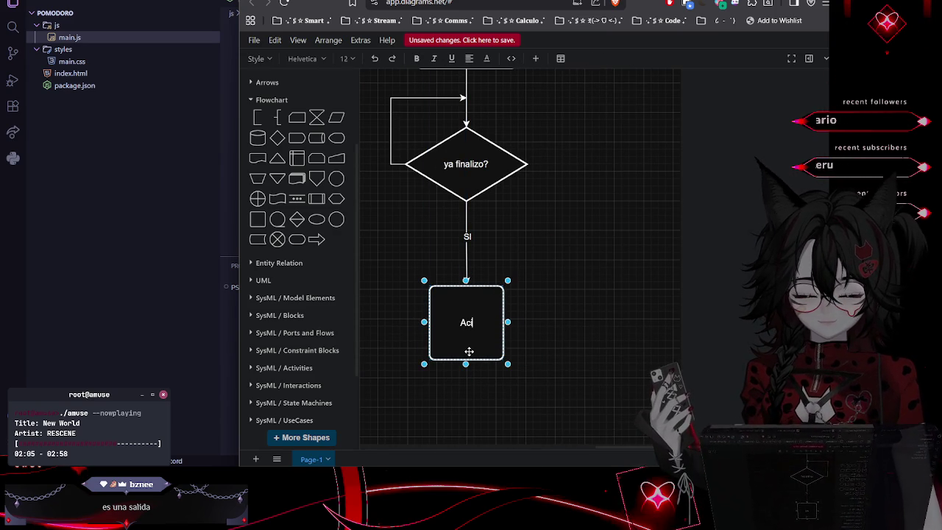
text(tivar alarma)
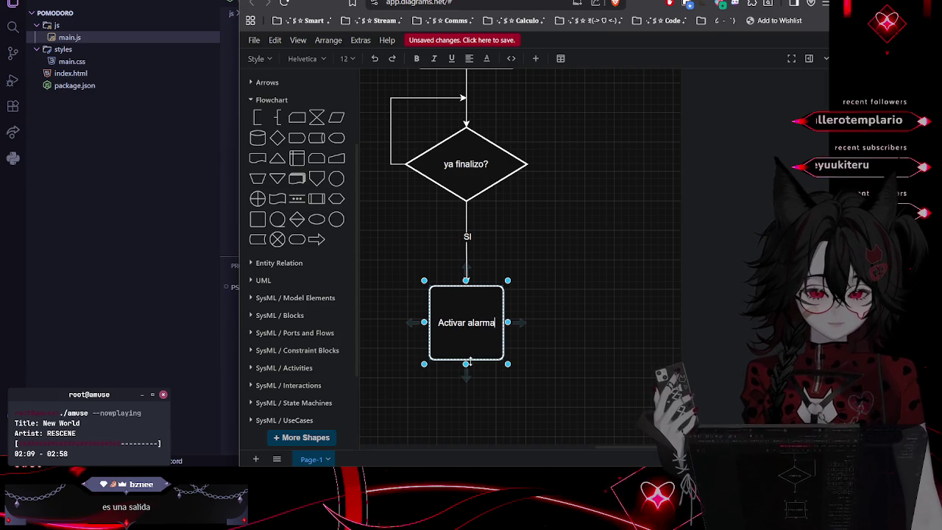
drag(466, 363, 466, 335)
drag(474, 294, 477, 296)
click(589, 273)
click(462, 312)
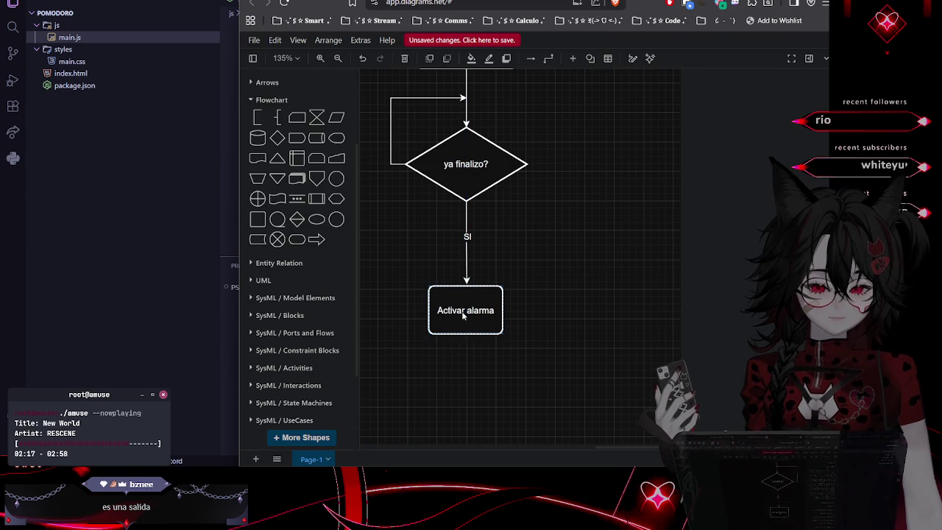
double_click(463, 314)
key(Escape)
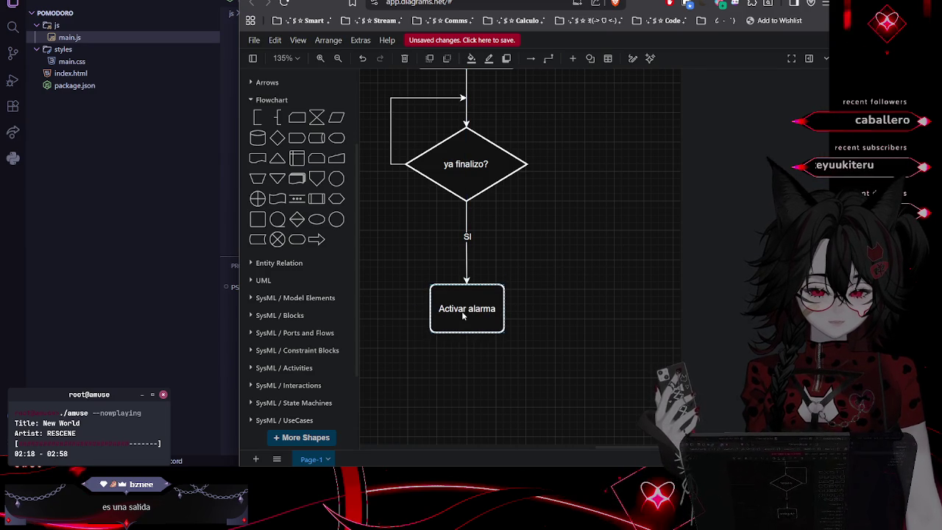
click(534, 278)
scroll(533, 279, down, 2)
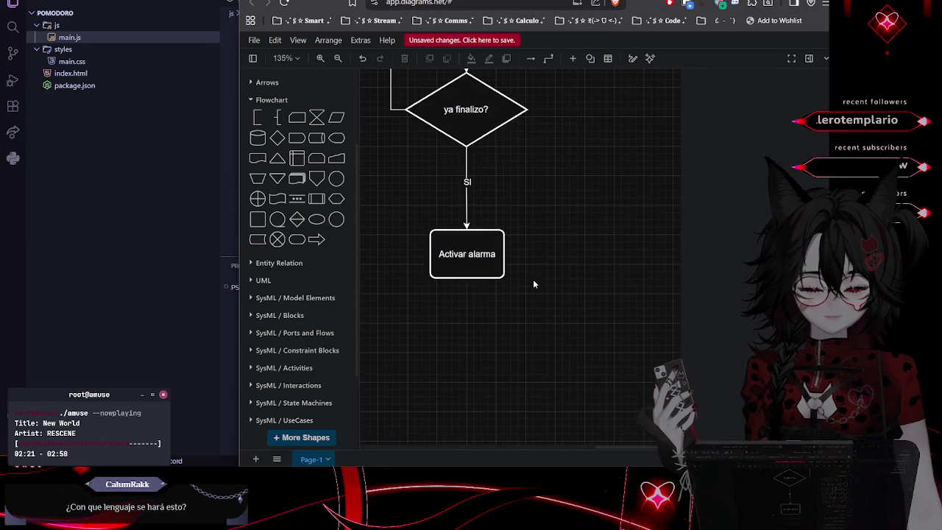
key(super)
key(super)
scroll(591, 234, down, 2)
key(super)
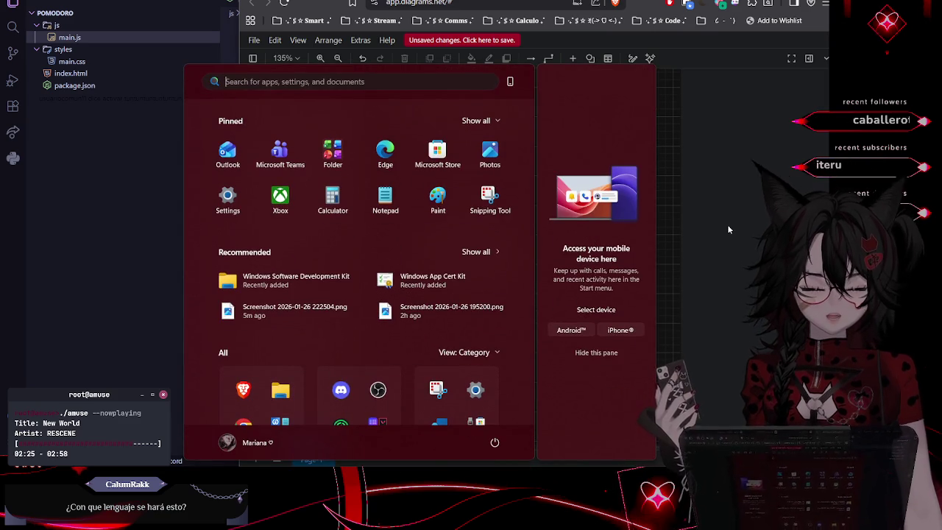
key(super)
ctrl+scroll(728, 230, down, 5)
ctrl+scroll(728, 229, up, 1)
ctrl+scroll(728, 230, up, 1)
ctrl+scroll(728, 230, up, 1)
ctrl+scroll(728, 229, up, 1)
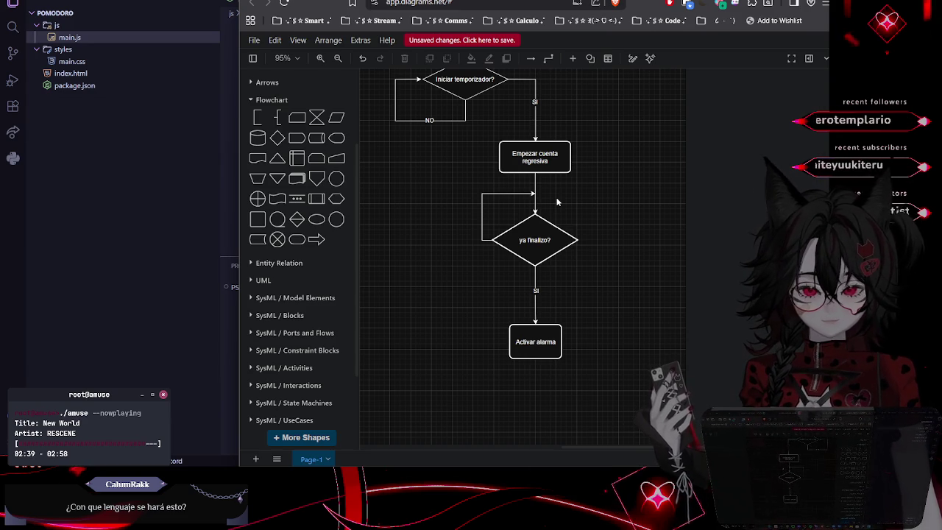
scroll(639, 214, up, 2)
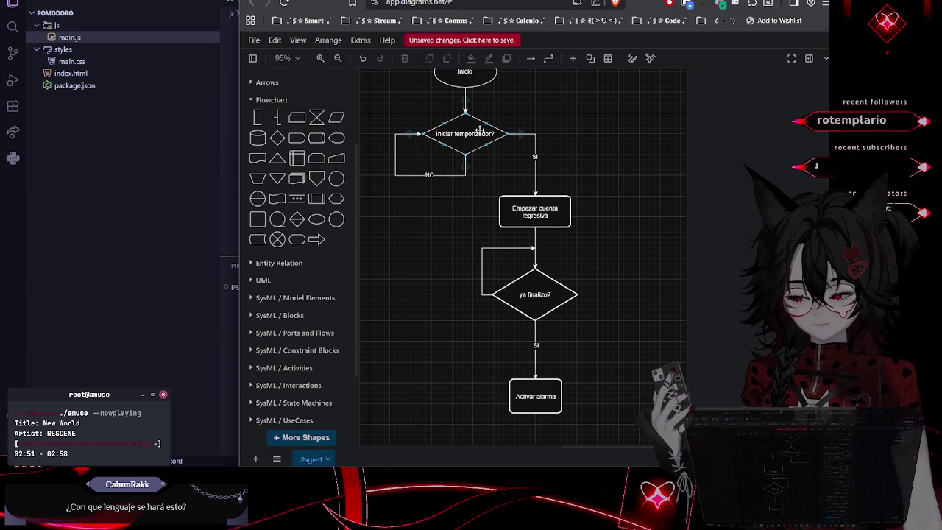
scroll(659, 196, down, 2)
scroll(664, 199, down, 2)
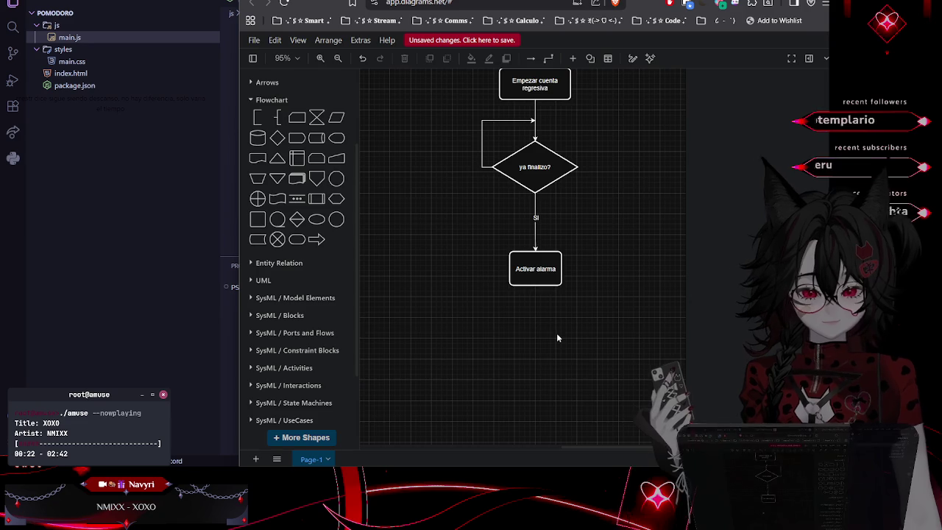
scroll(557, 332, up, 1)
scroll(558, 338, up, 1)
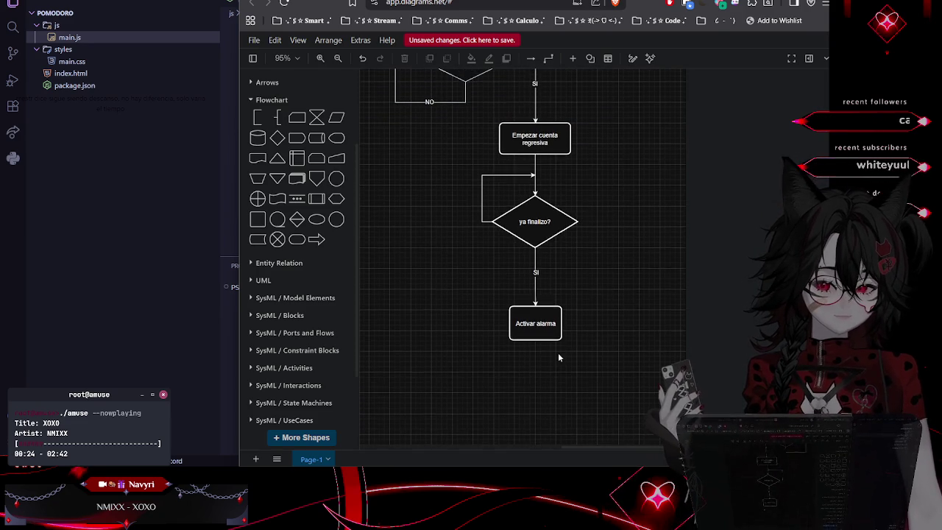
scroll(559, 327, up, 3)
double_click(482, 154)
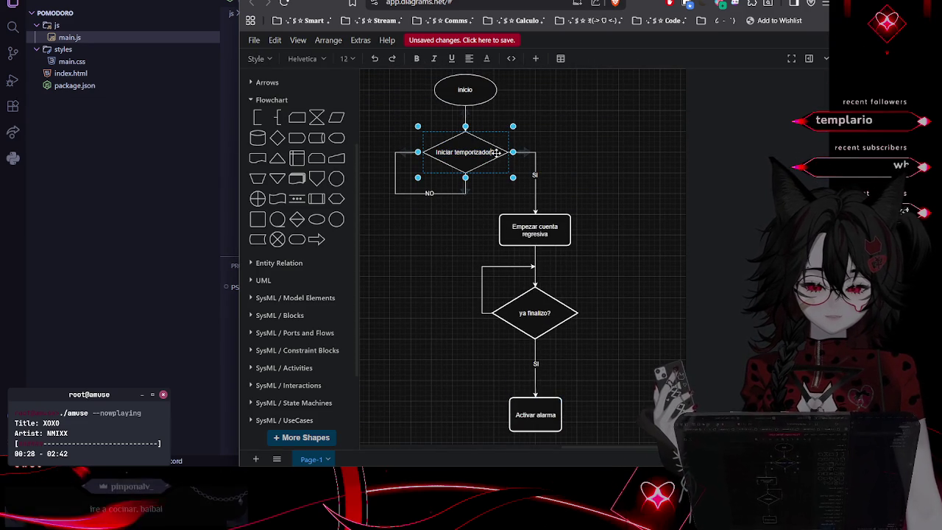
Step: Finish editing the Iniciar temporizador? label, then show Pomofocus in Long Break mode
key(Escape)
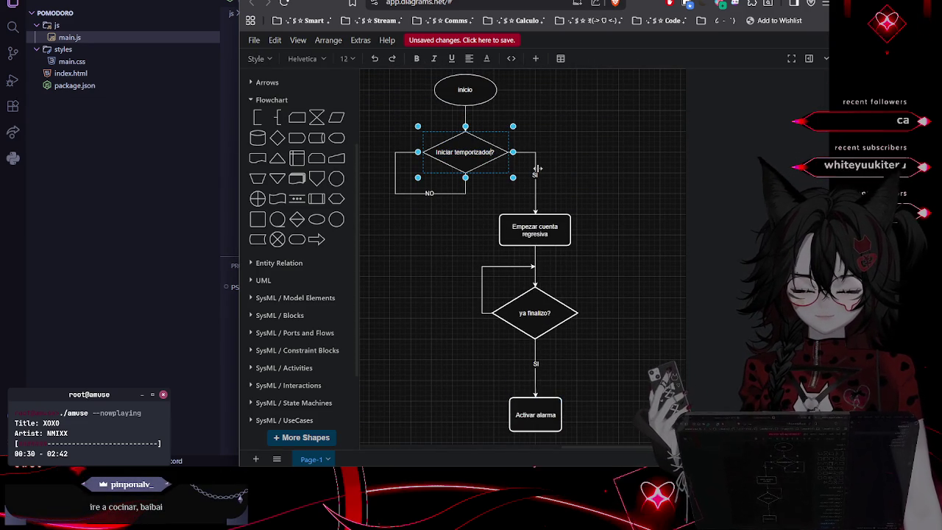
click(621, 179)
scroll(621, 180, down, 3)
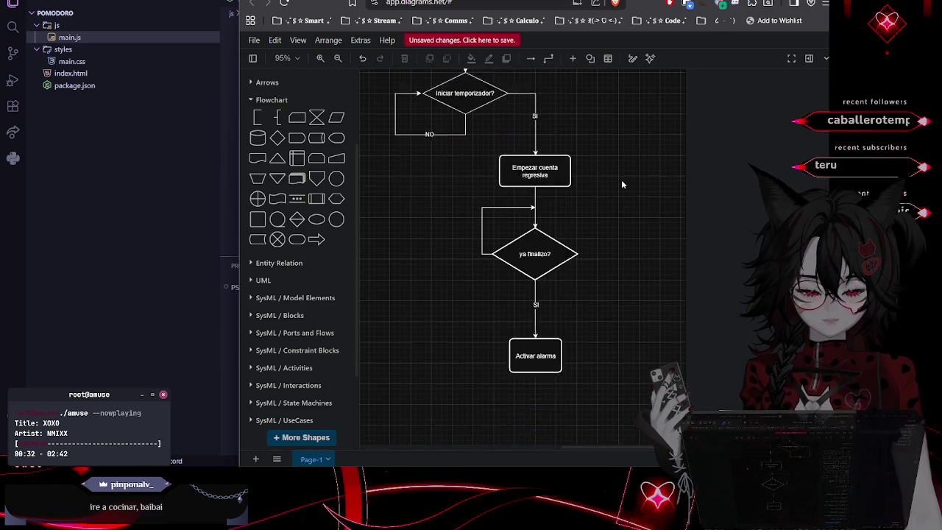
scroll(621, 179, down, 2)
scroll(621, 184, down, 1)
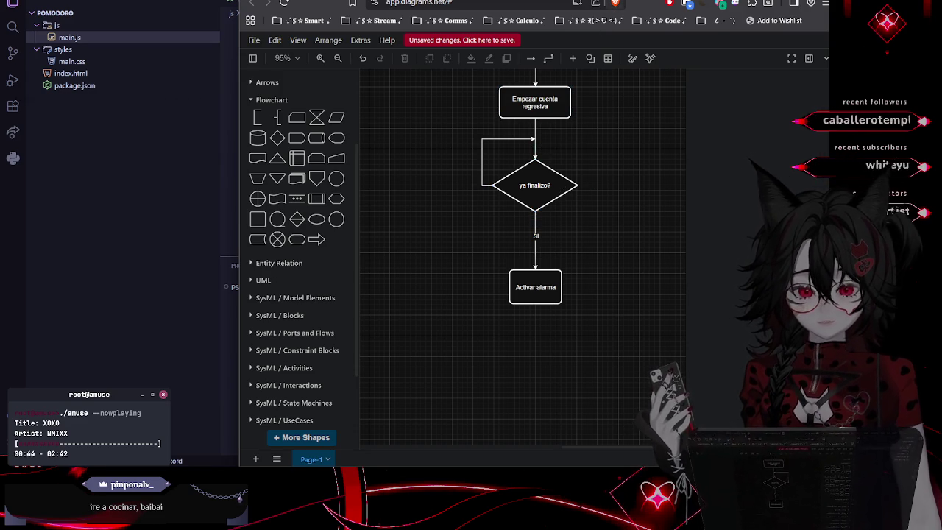
key(ctrl+Tab)
click(588, 107)
Step: Set Pomofocus to 45-minute Pomodoro, 5-minute Short Break and 15-minute Long Break
click(547, 107)
click(593, 106)
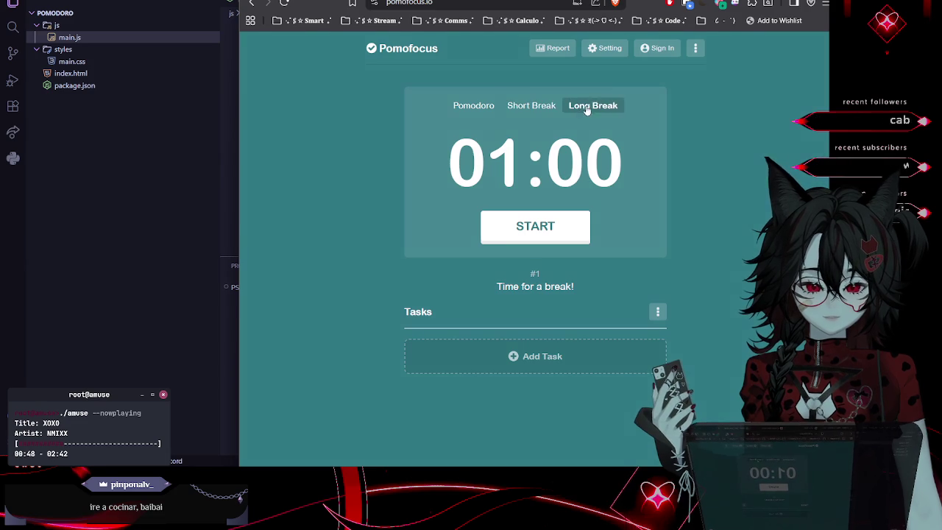
click(610, 47)
mouse_move(534, 152)
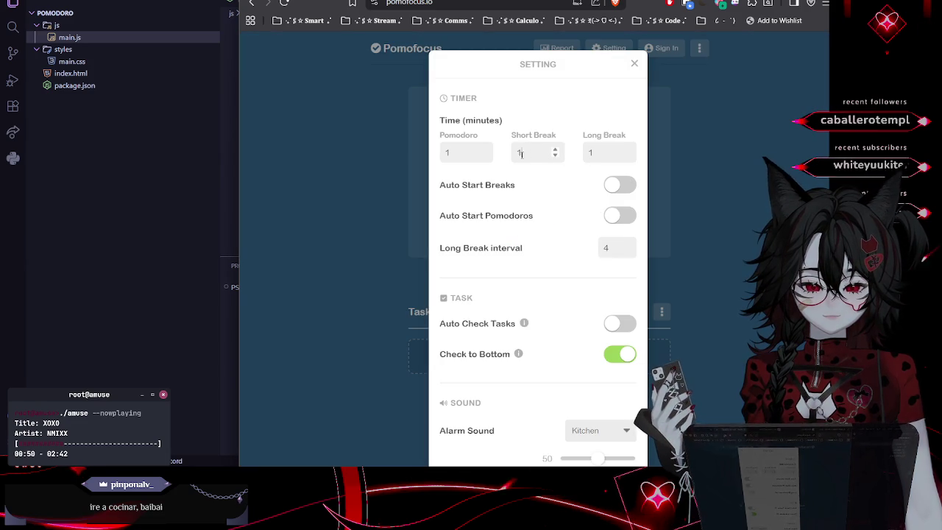
text(15)
double_click(591, 152)
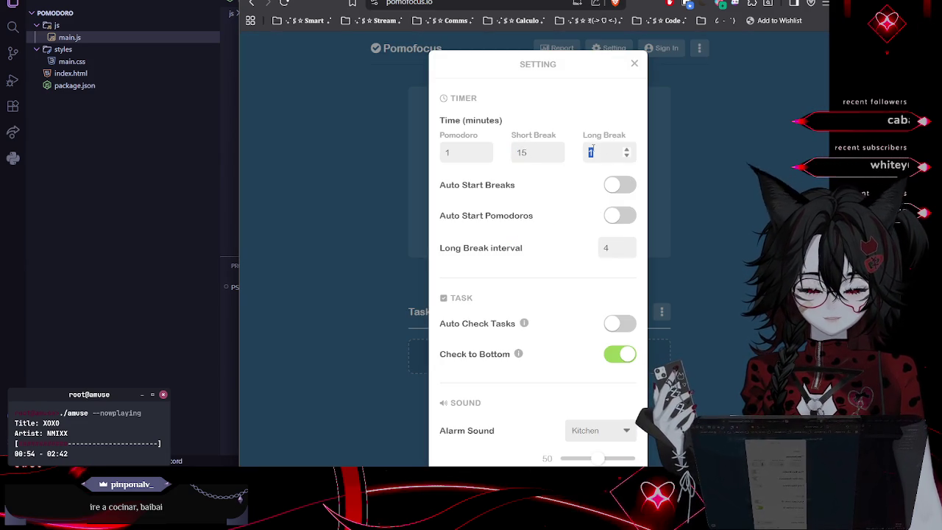
text(15)
double_click(517, 152)
text(5)
double_click(446, 153)
text(45)
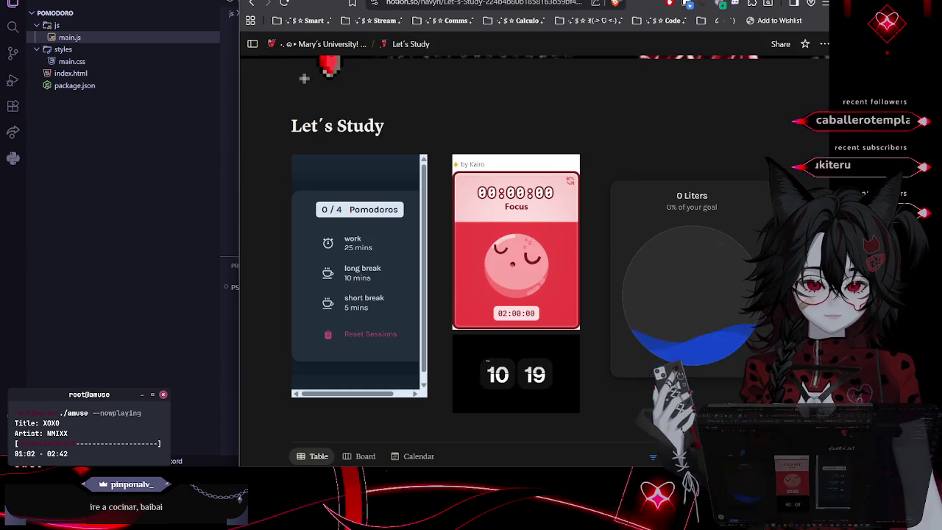
key(ctrl+Tab)
key(ctrl+Tab)
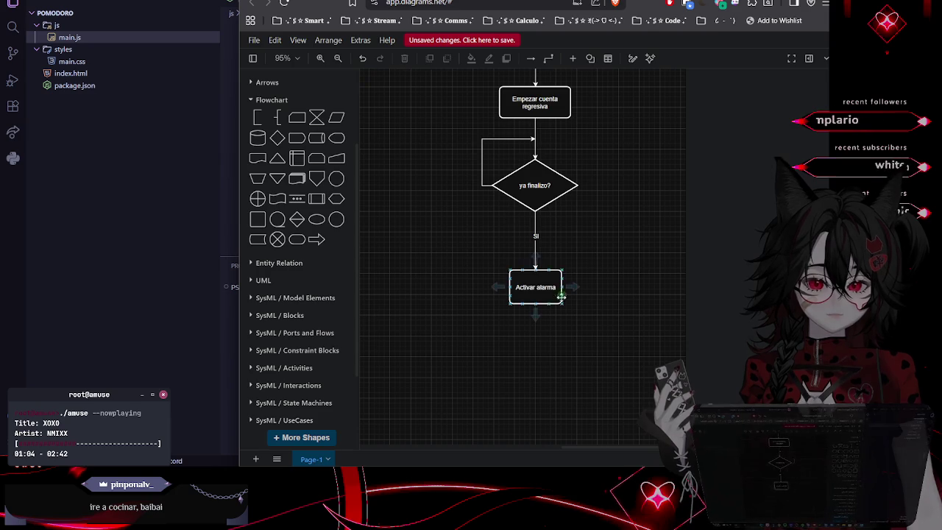
Step: Undo an accidental change to the SI connector above Activar alarma
click(535, 285)
click(662, 260)
key(ctrl+z)
click(630, 272)
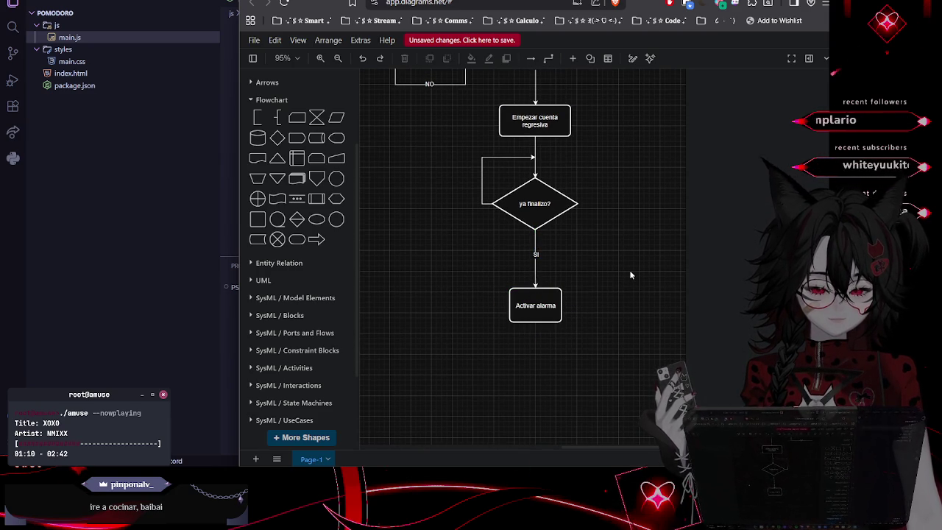
scroll(582, 274, down, 2)
scroll(618, 169, up, 1)
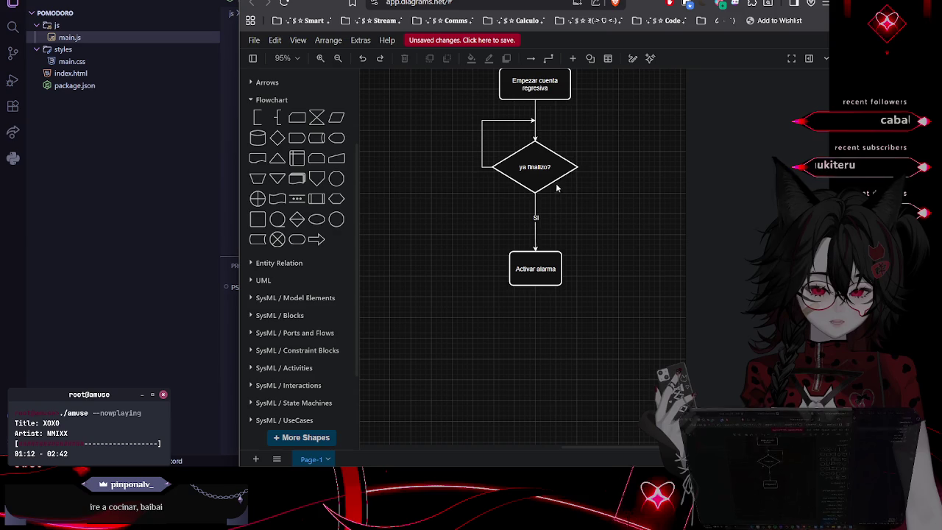
Step: Duplicate ya finalizo? below Activar alarma as 'Iniciar descanso?' and connect them
click(543, 180)
mouse_move(543, 180)
mouse_down()
mouse_move(590, 215)
mouse_move(539, 359)
mouse_up()
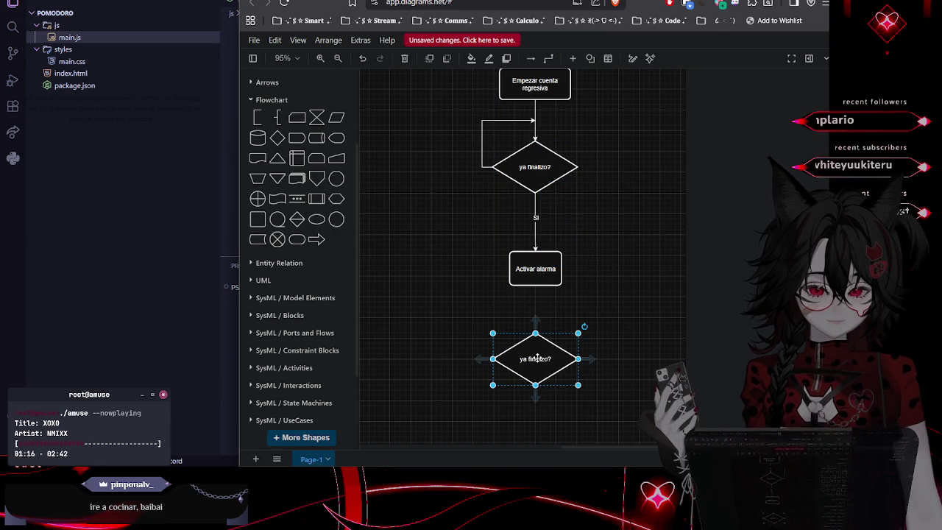
double_click(548, 361)
text(Iniciar descanso)
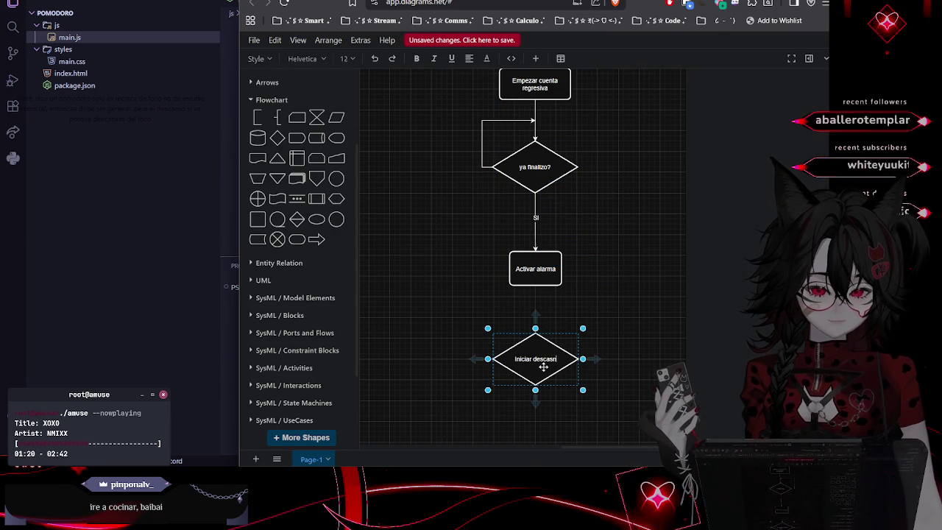
key(BackSpace)
text(nso)
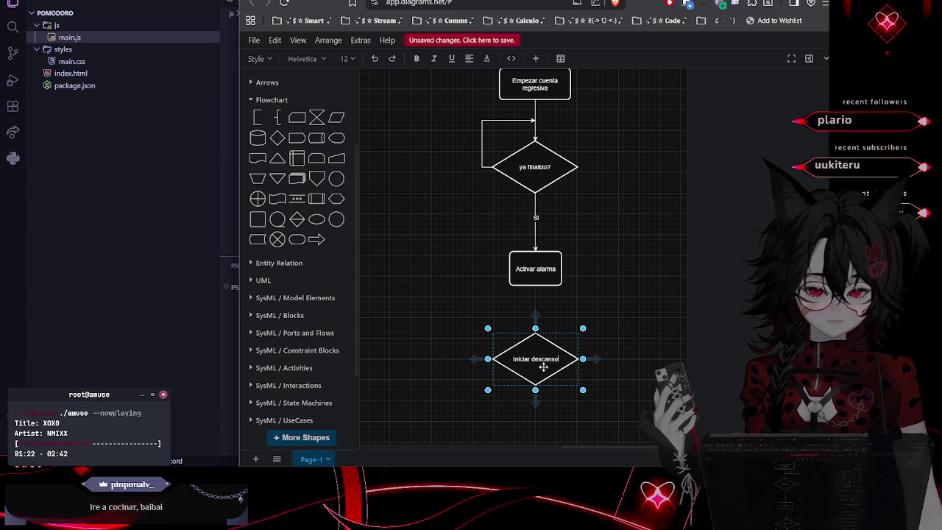
click(629, 273)
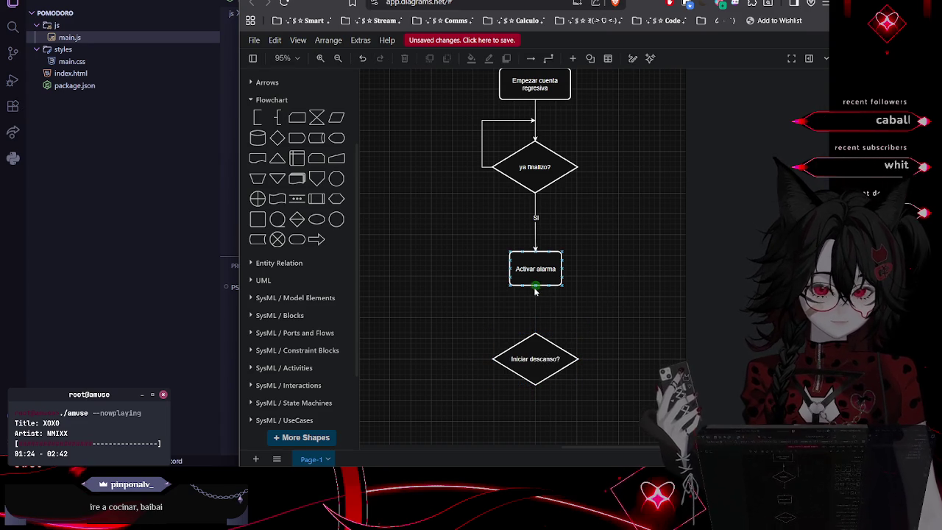
drag(536, 287, 536, 329)
Step: Deselect the new connector and scroll around the lower part of the flowchart
click(602, 309)
scroll(603, 310, up, 1)
scroll(604, 310, down, 2)
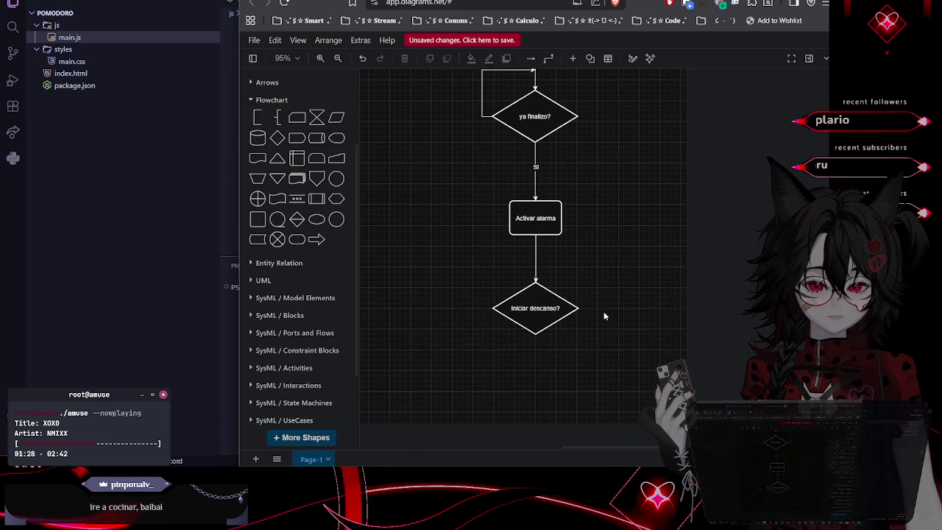
scroll(605, 311, up, 2)
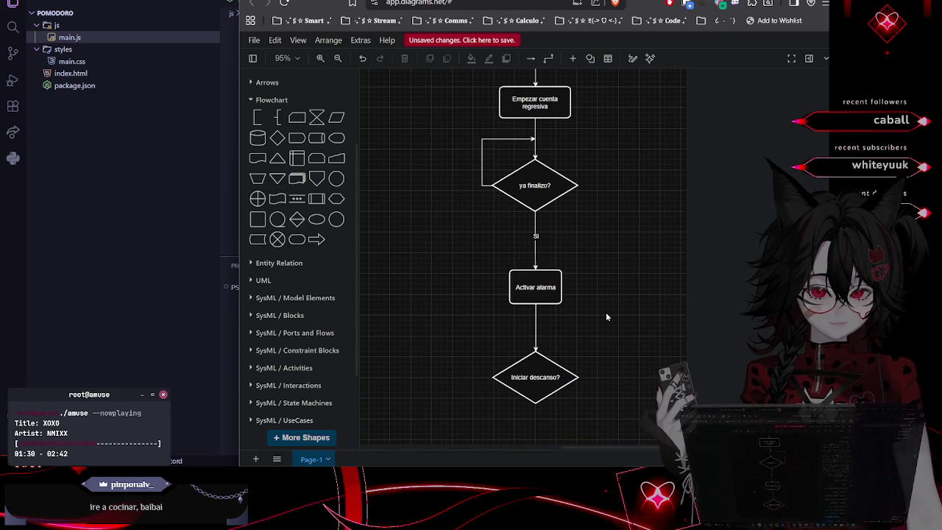
scroll(606, 312, down, 2)
scroll(606, 312, up, 3)
scroll(605, 315, up, 2)
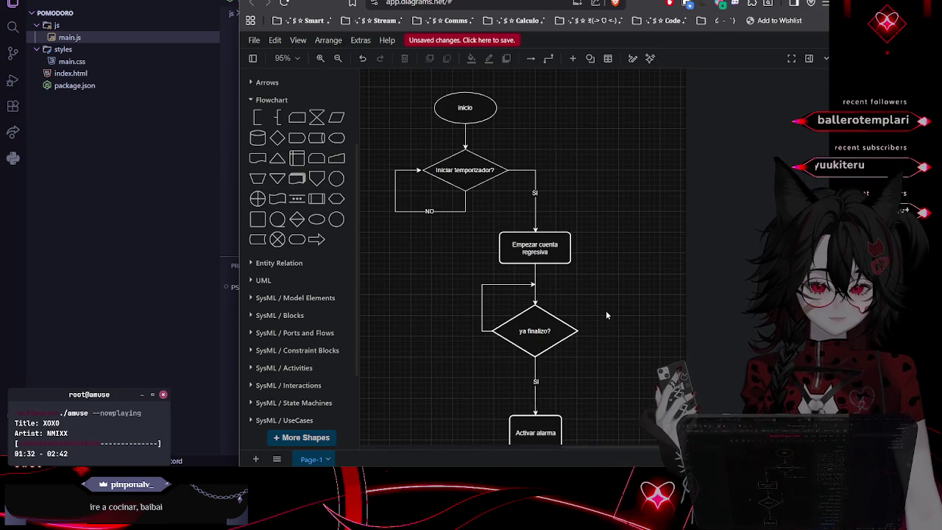
scroll(606, 315, down, 2)
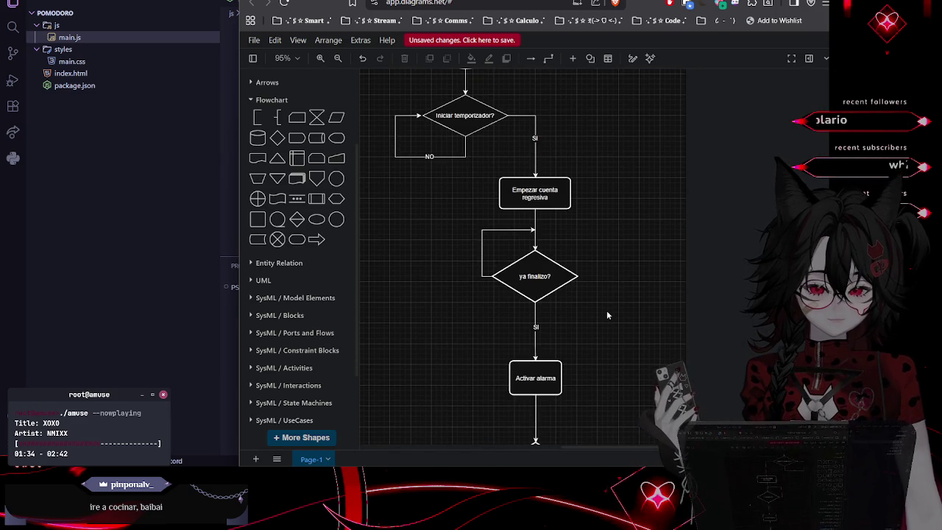
scroll(607, 315, down, 3)
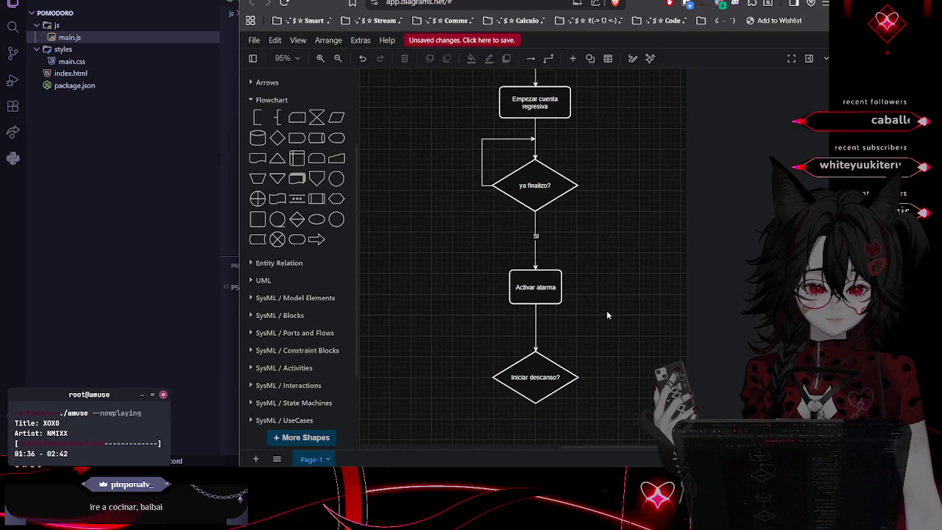
scroll(607, 314, down, 2)
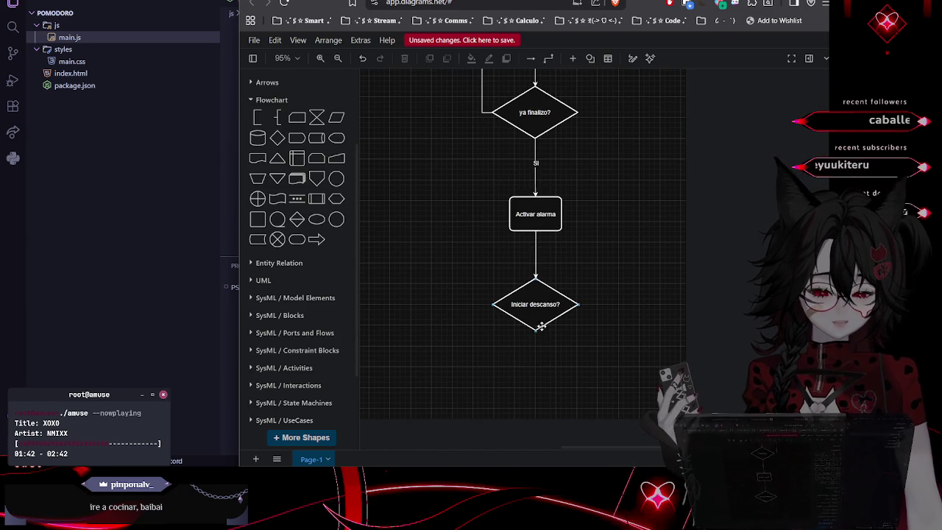
mouse_move(535, 377)
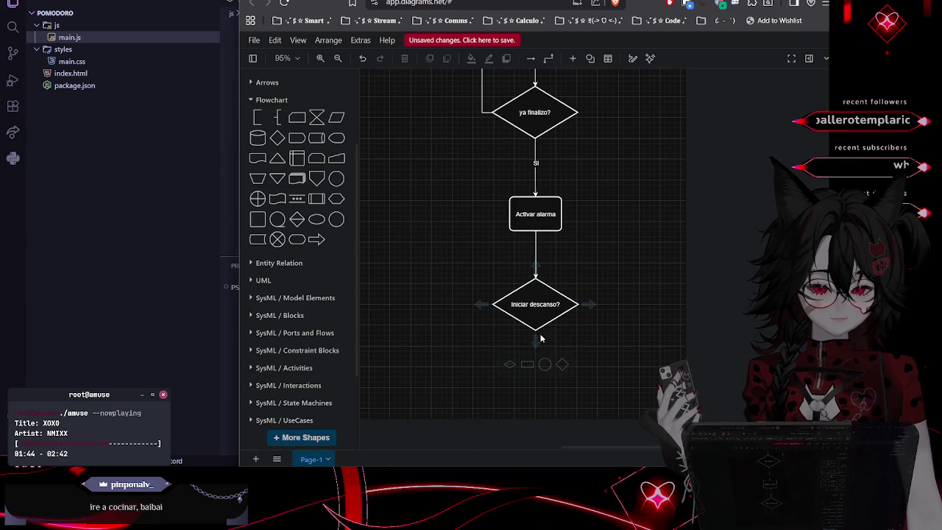
scroll(543, 324, down, 1)
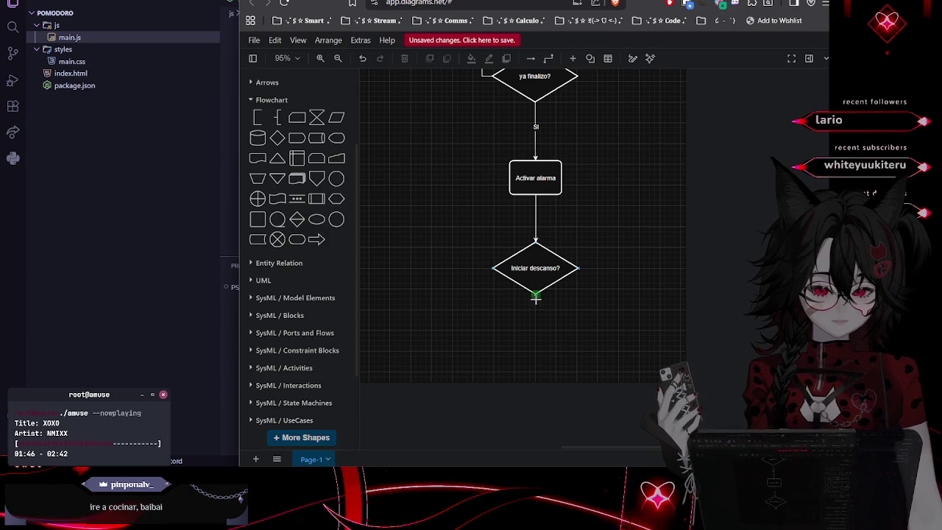
Step: Draw a downward arrow out of Iniciar descanso? labelled SI
drag(535, 335, 536, 335)
click(552, 316)
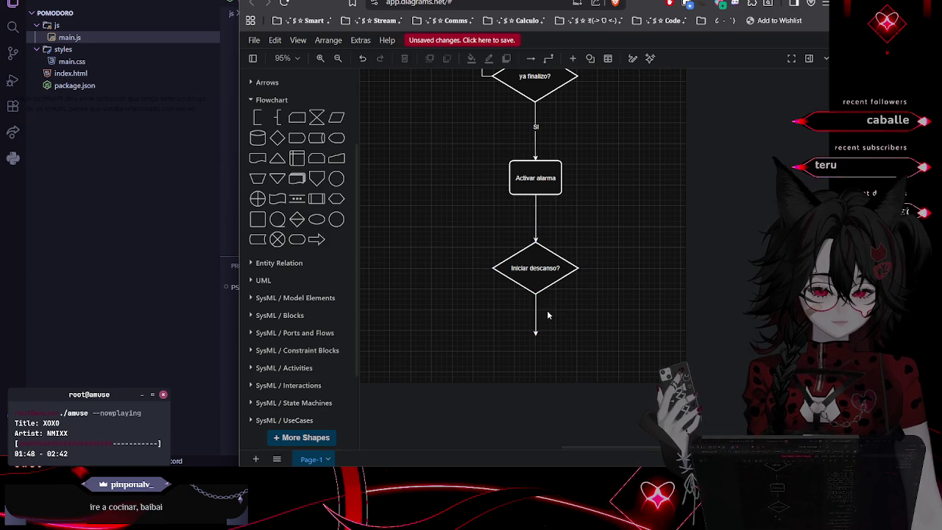
double_click(536, 310)
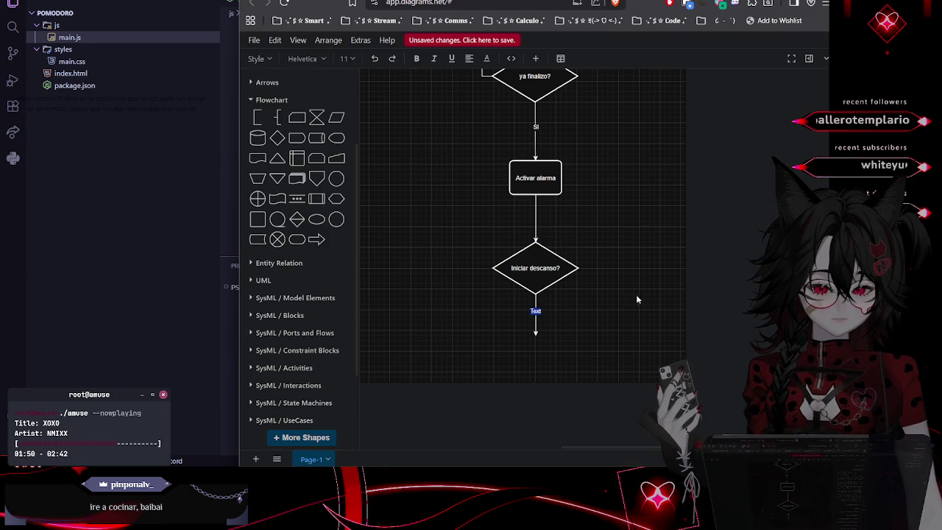
text(Si)
click(627, 310)
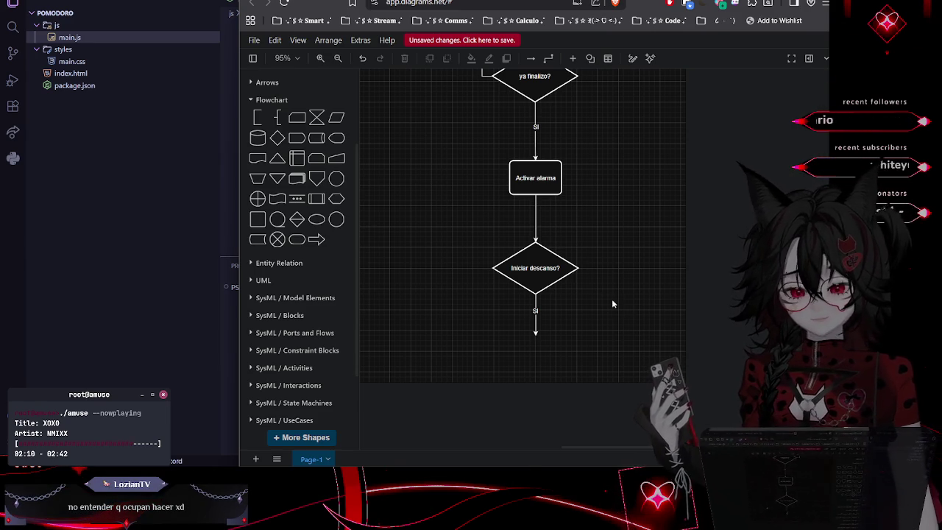
key(ctrl+Tab)
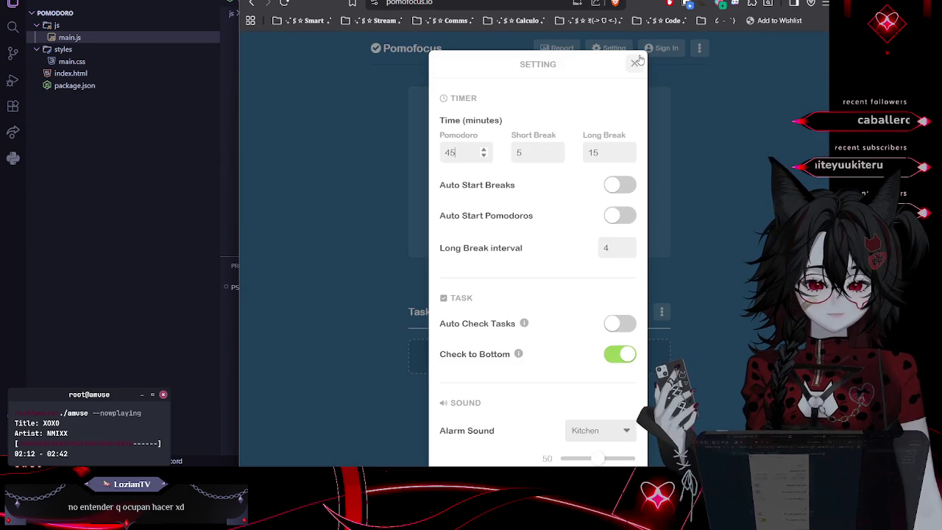
Step: Close Pomofocus settings, check the Pomodoro, Short and Long Break modes, and return to draw.io
click(637, 62)
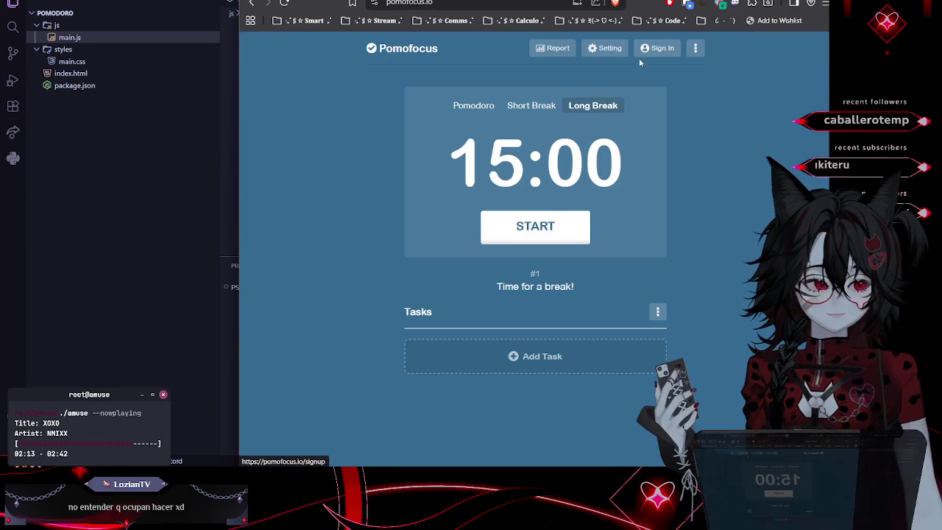
click(486, 106)
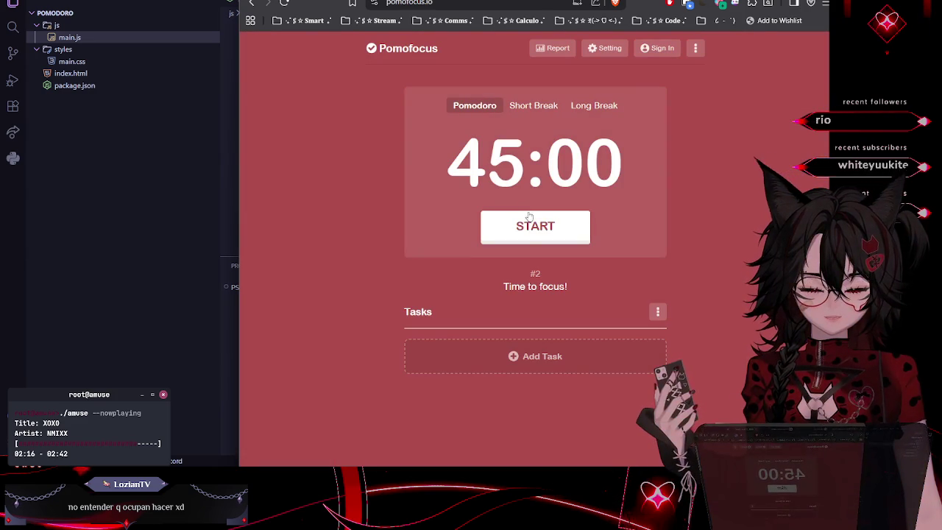
click(521, 108)
click(594, 107)
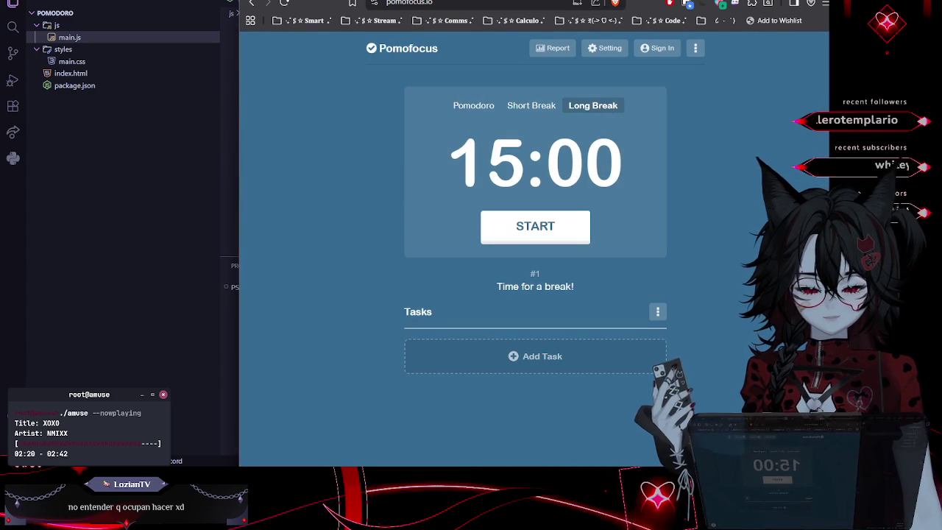
key(ctrl+Tab)
key(ctrl+Tab)
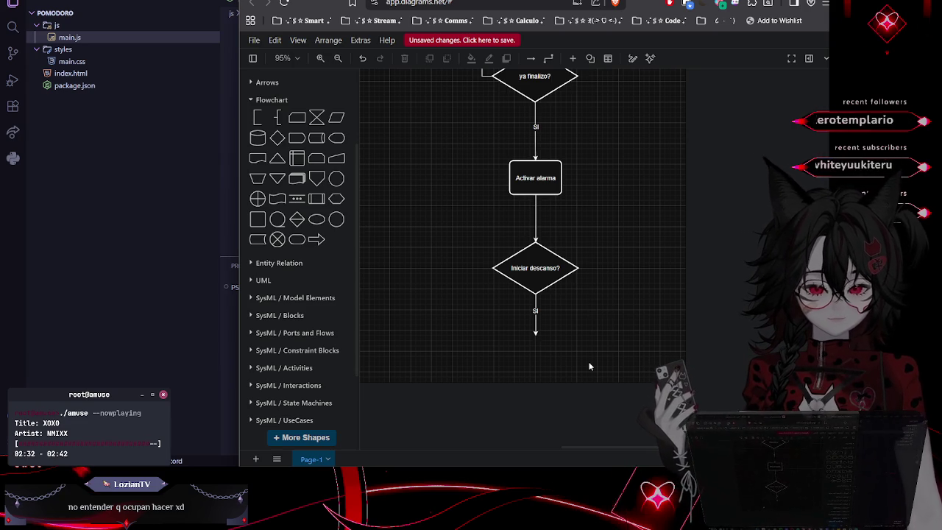
Step: Loop the arrow below 'Iniciar descanso?' up to the right side of 'Empezar cuenta regresiva'
scroll(589, 366, up, 1)
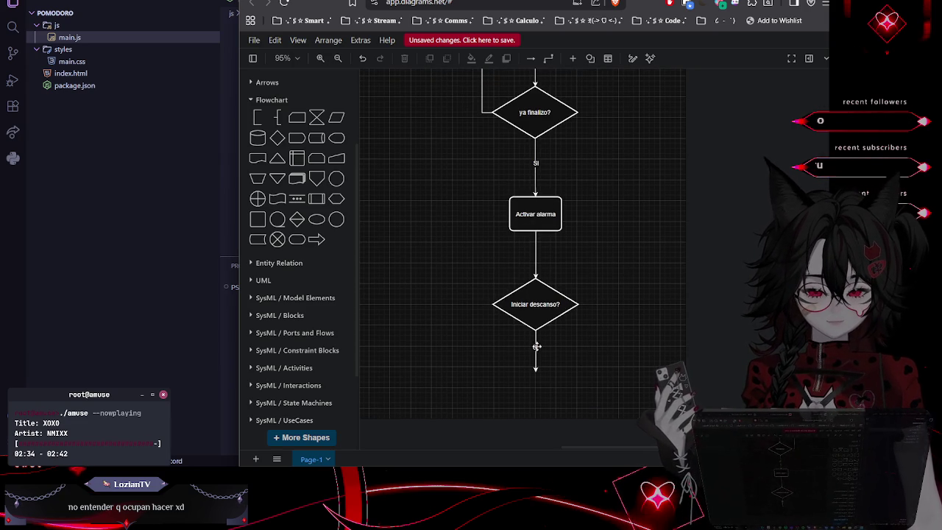
scroll(581, 360, up, 1)
scroll(567, 346, up, 3)
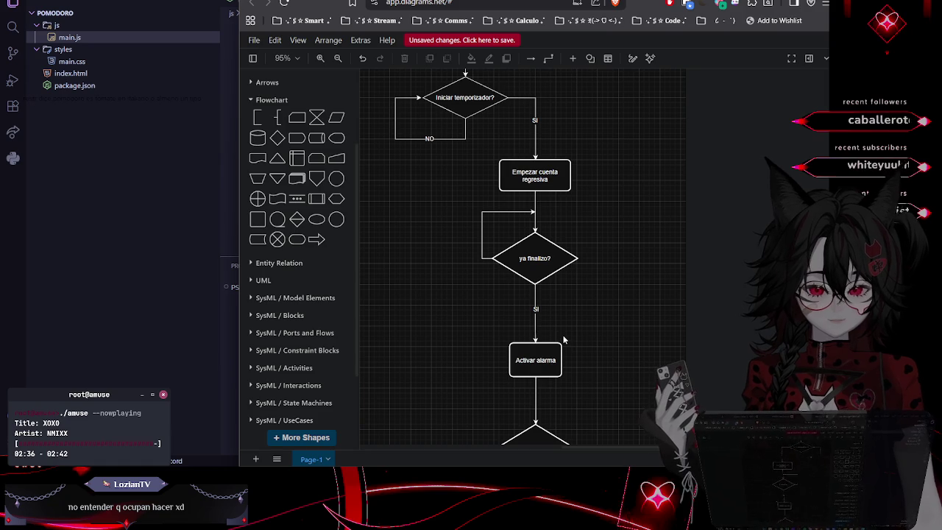
scroll(563, 336, down, 2)
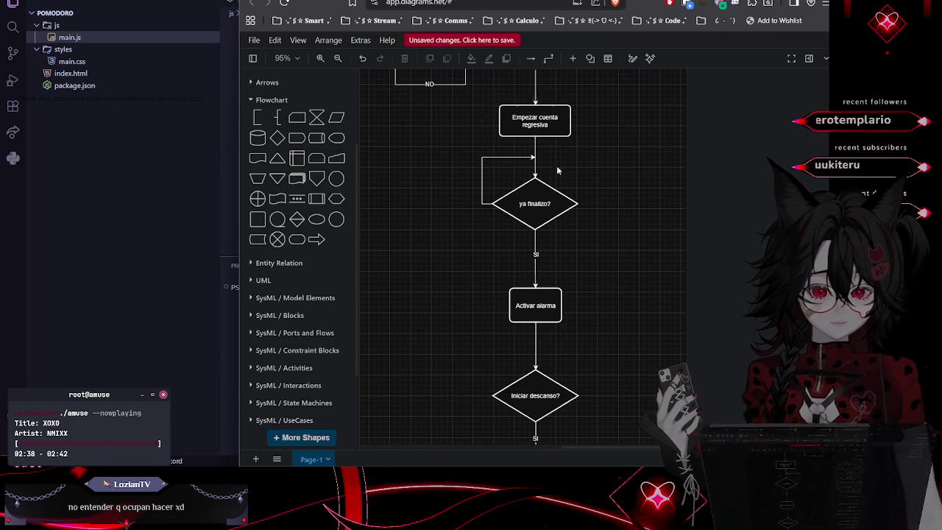
scroll(574, 360, down, 1)
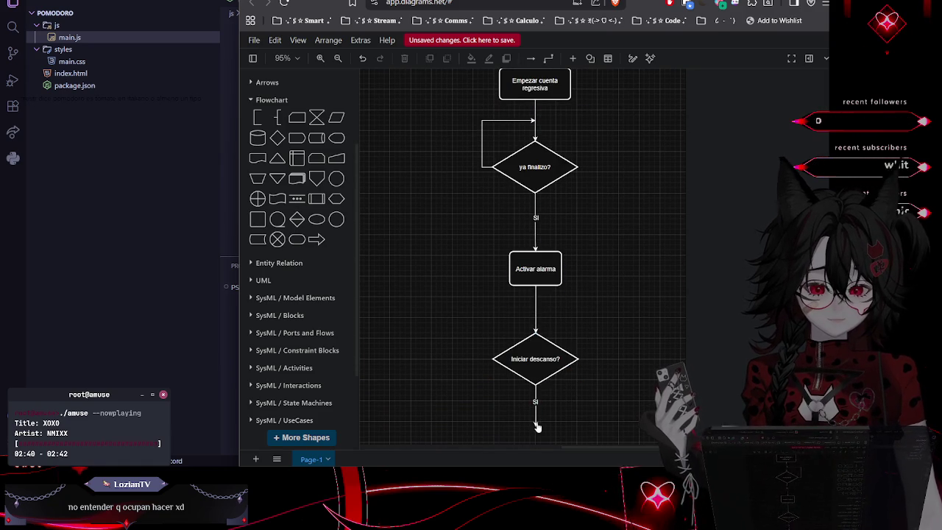
drag(537, 427, 569, 83)
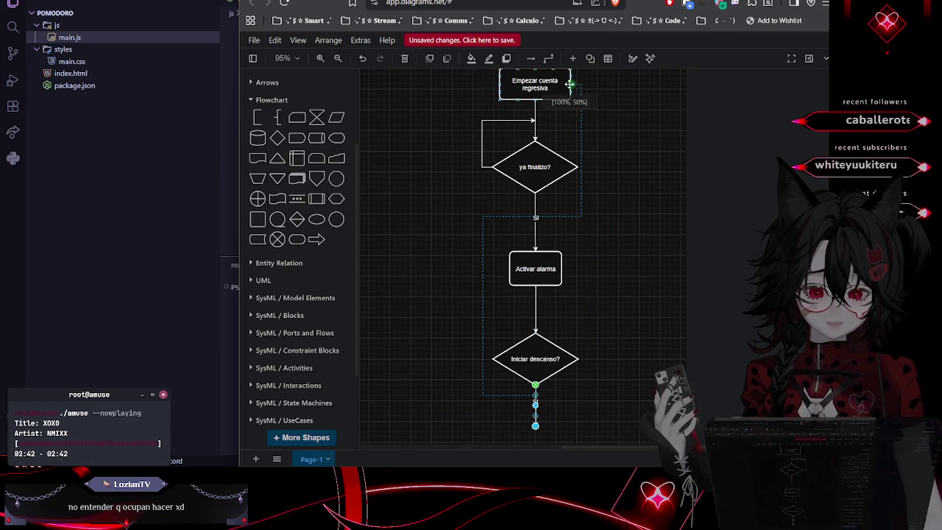
drag(569, 83, 576, 83)
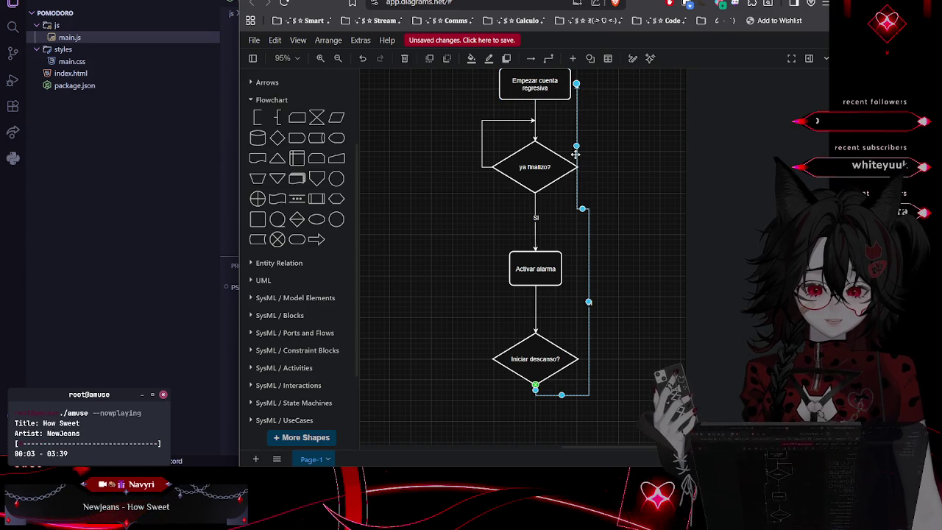
drag(578, 144, 592, 145)
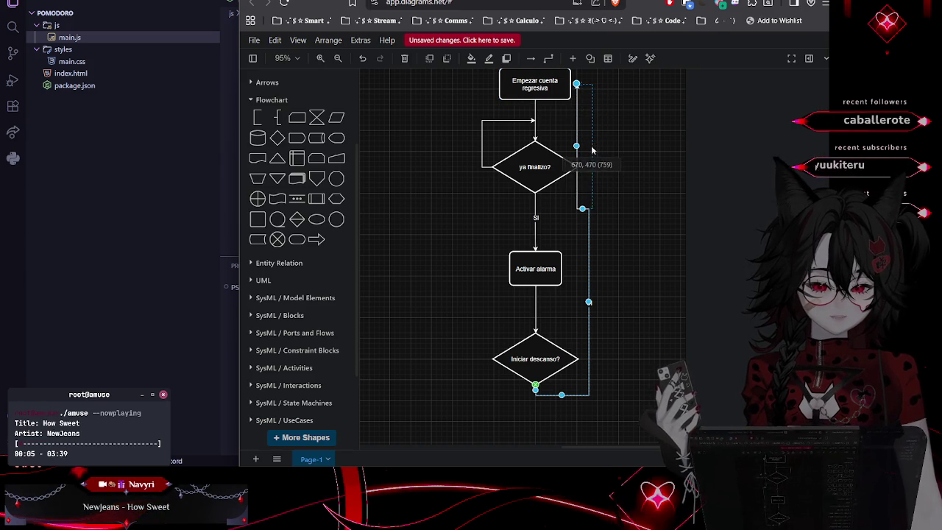
Step: Undo both loop-connector changes, leaving 'Iniciar descanso?' without its SI branch
scroll(628, 217, up, 2)
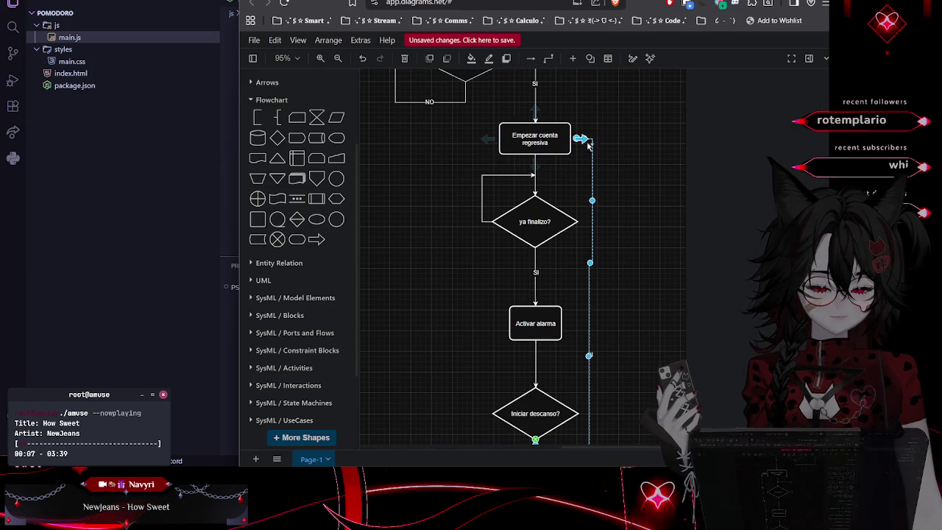
mouse_move(535, 167)
scroll(618, 316, down, 3)
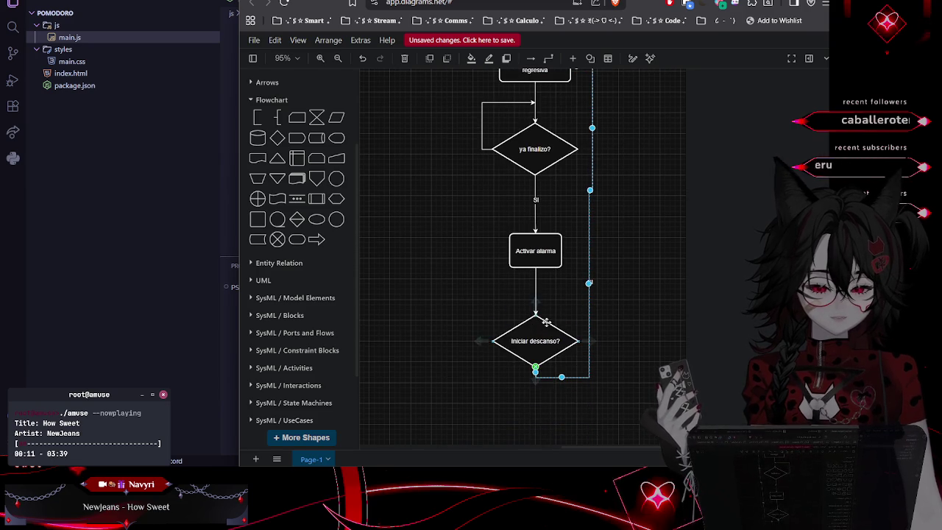
key(ctrl+z)
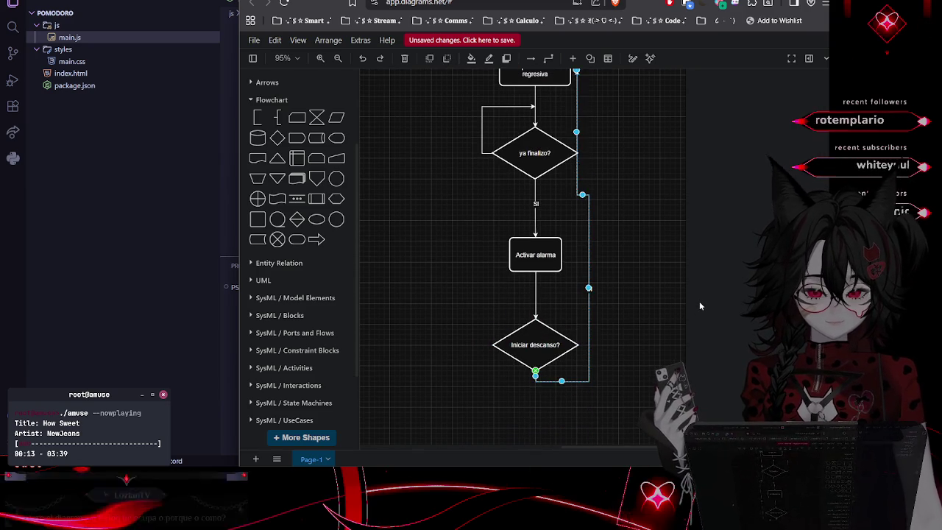
key(ctrl+z)
key(ctrl+z)
key(ctrl+z)
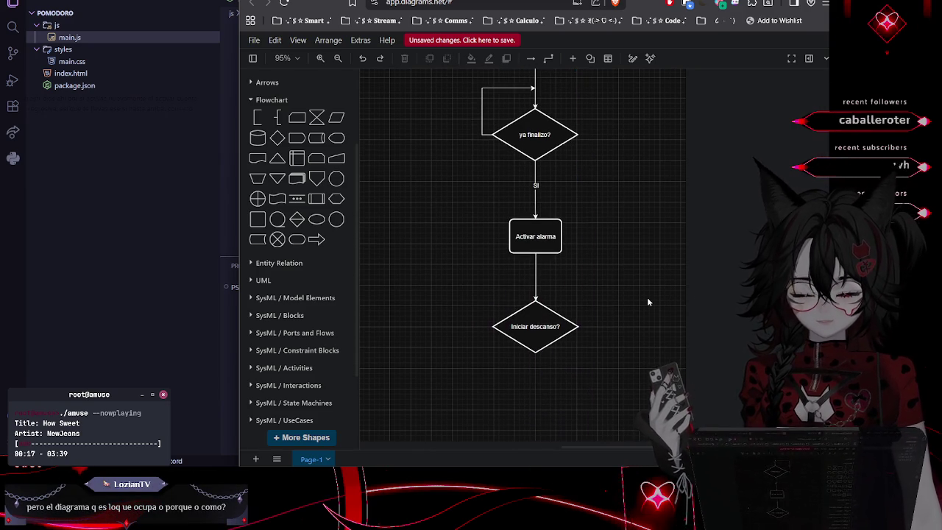
key(super)
key(super)
scroll(647, 296, down, 1)
scroll(647, 297, down, 1)
scroll(647, 302, up, 1)
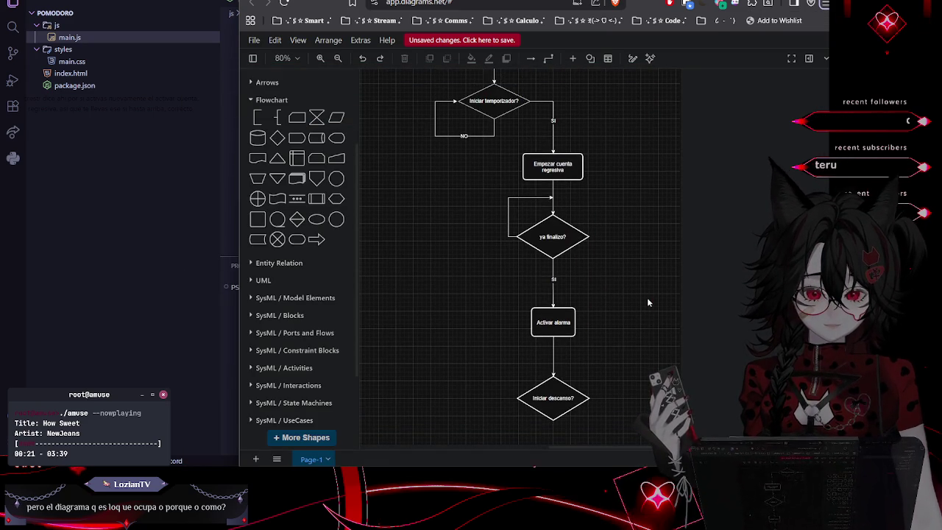
scroll(648, 302, up, 1)
scroll(647, 297, down, 1)
scroll(647, 299, down, 1)
scroll(647, 298, up, 1)
scroll(647, 298, up, 1)
scroll(649, 298, down, 1)
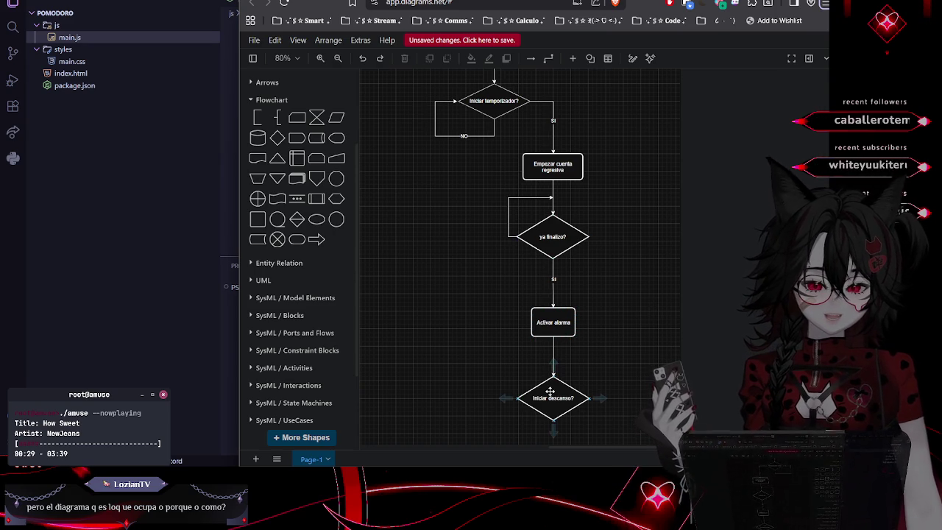
mouse_move(553, 236)
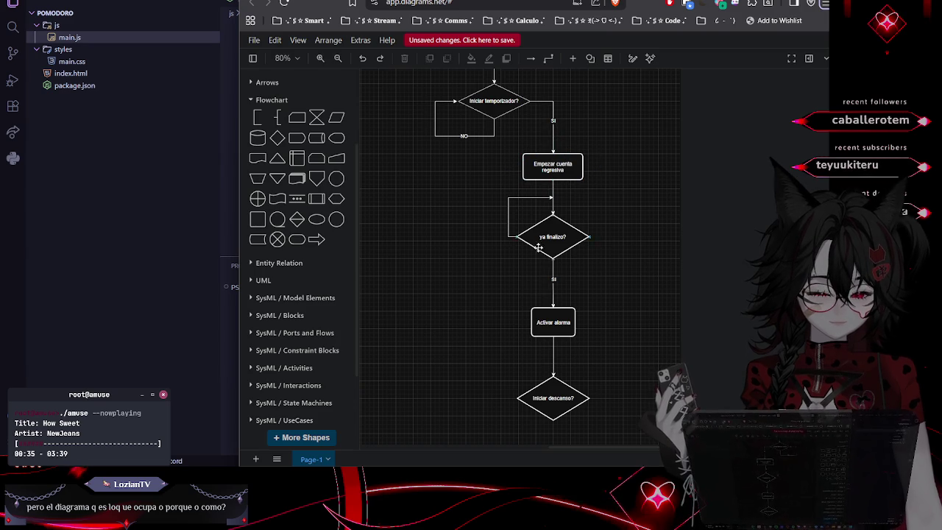
click(610, 406)
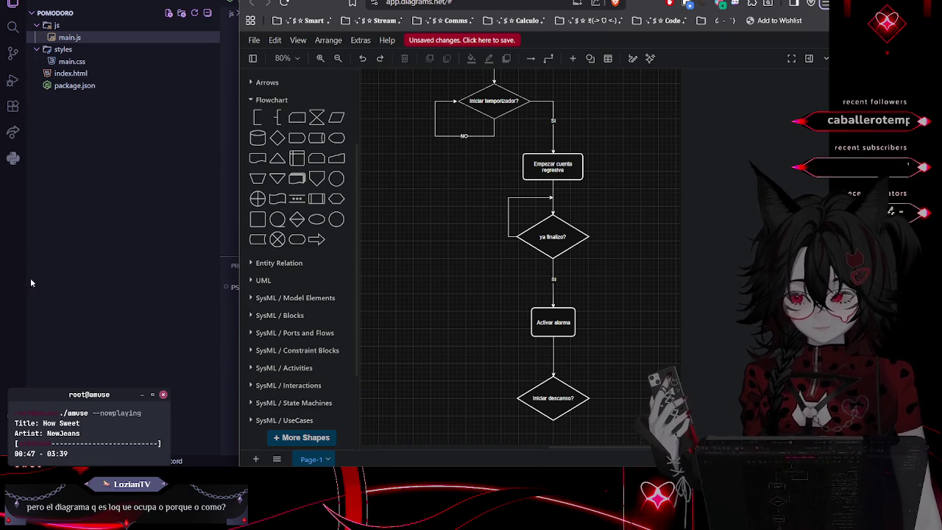
scroll(576, 300, down, 1)
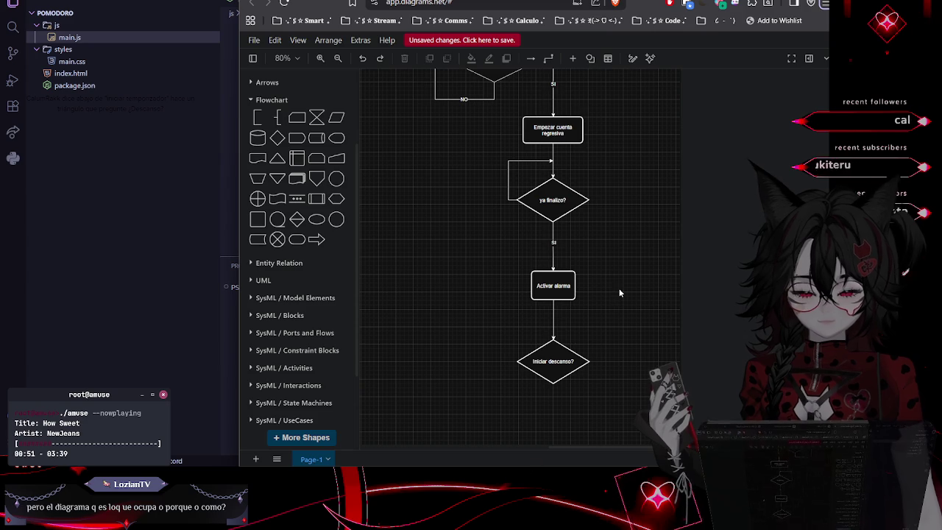
scroll(622, 287, up, 2)
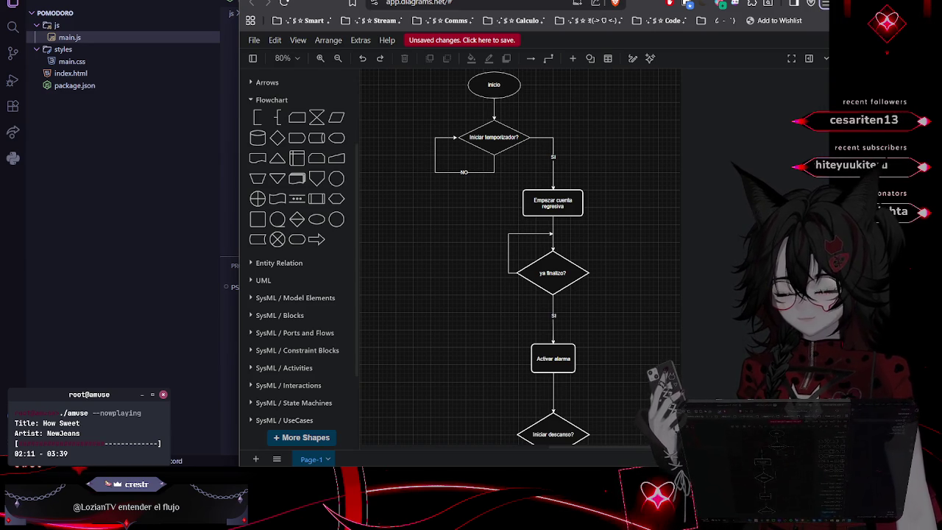
scroll(707, 258, down, 2)
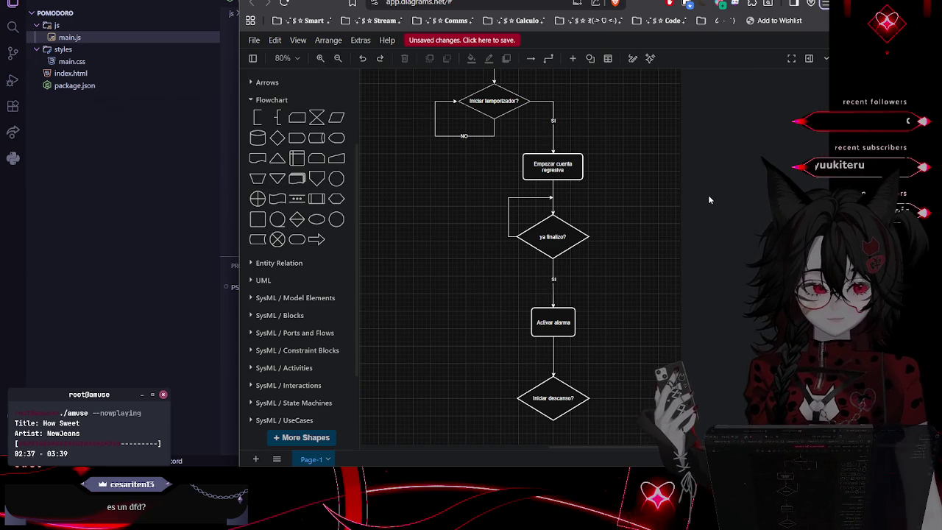
scroll(680, 227, down, 1)
scroll(679, 227, down, 1)
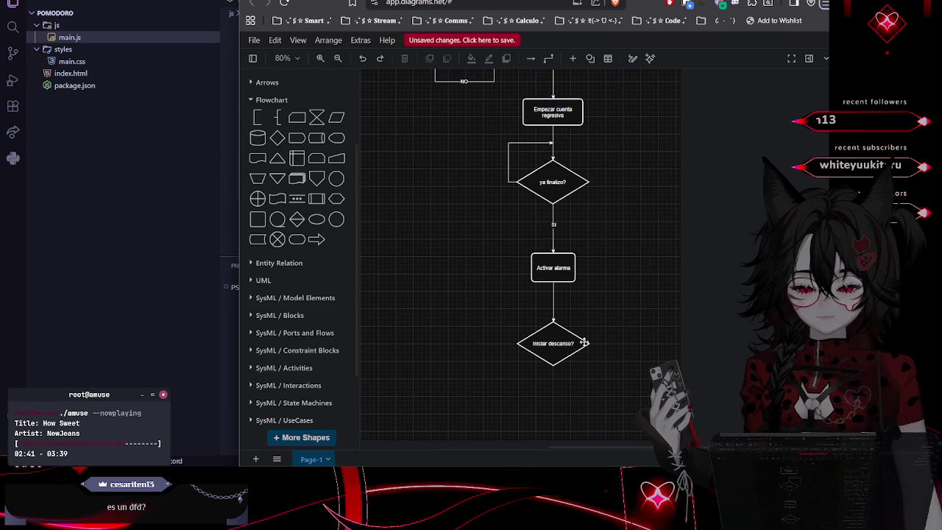
click(555, 405)
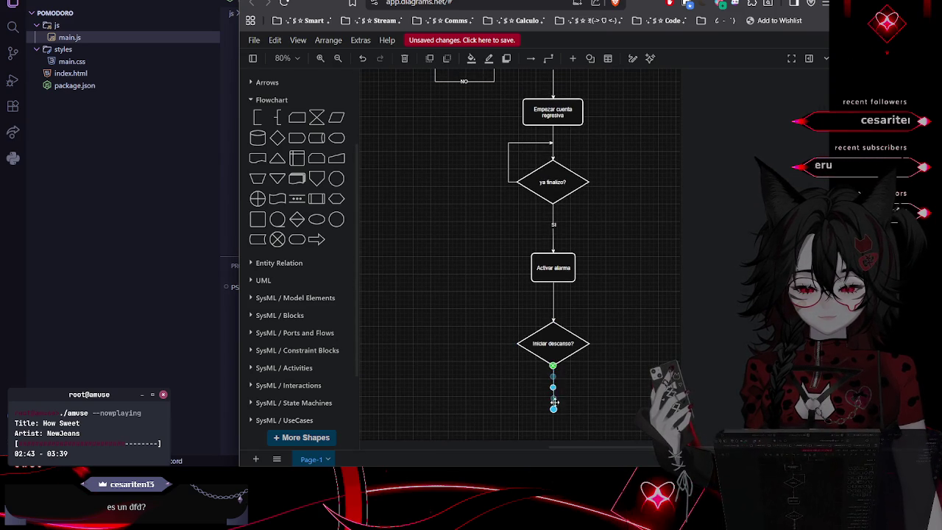
Step: Give the downward arrow under 'Iniciar descanso?' the label 'Si'
double_click(554, 385)
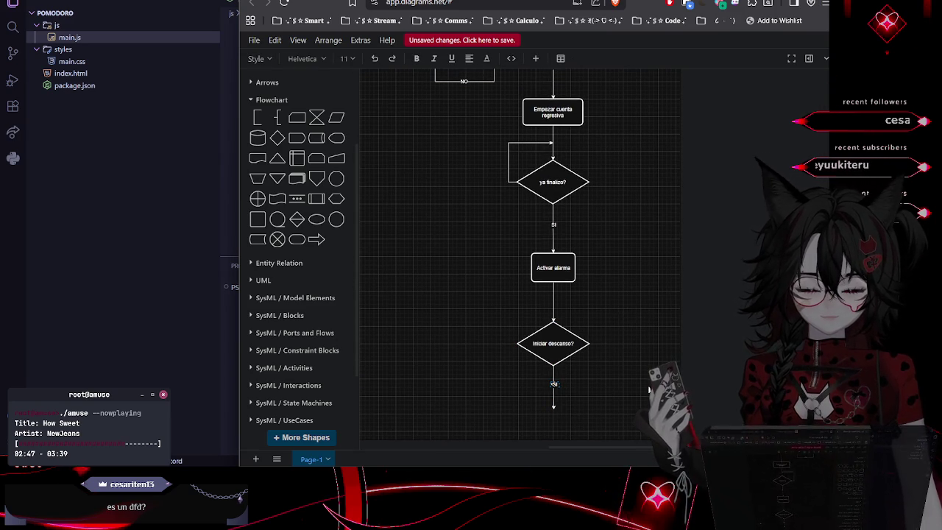
click(633, 312)
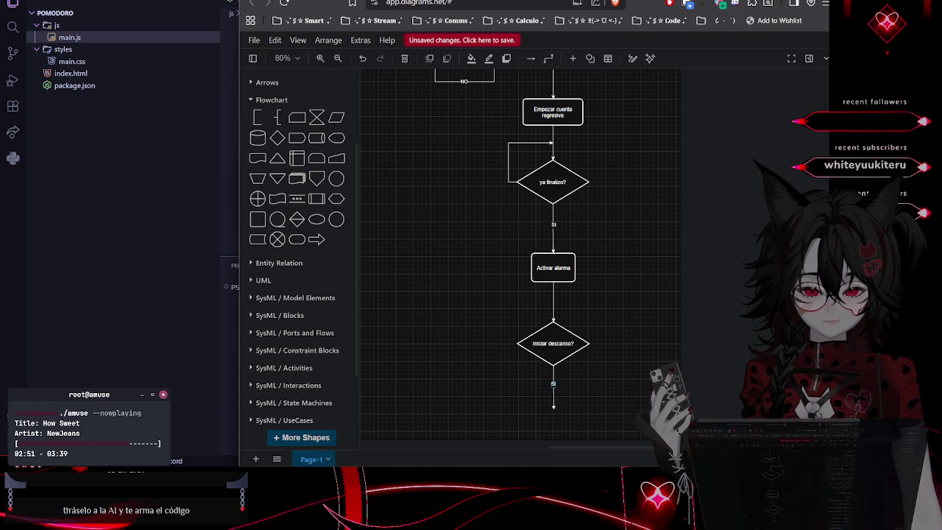
key(Escape)
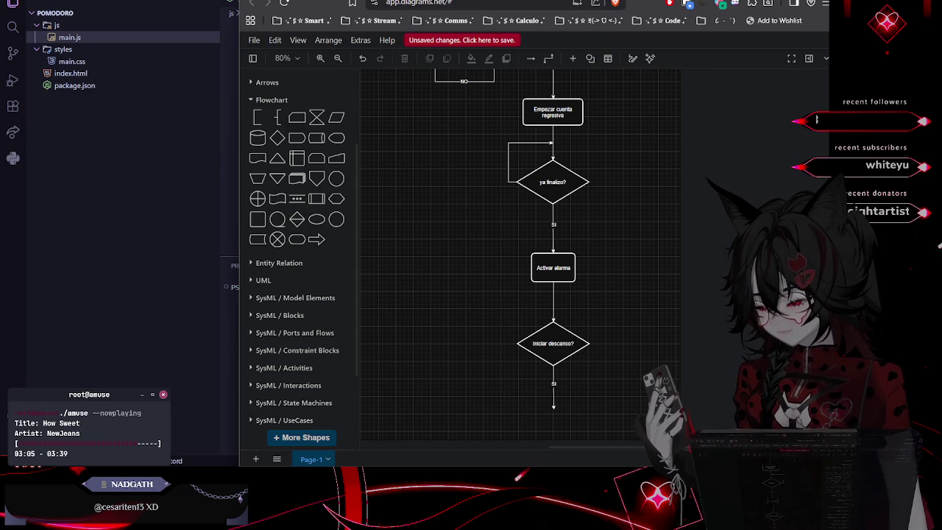
scroll(638, 298, up, 2)
scroll(640, 298, up, 2)
scroll(641, 298, down, 3)
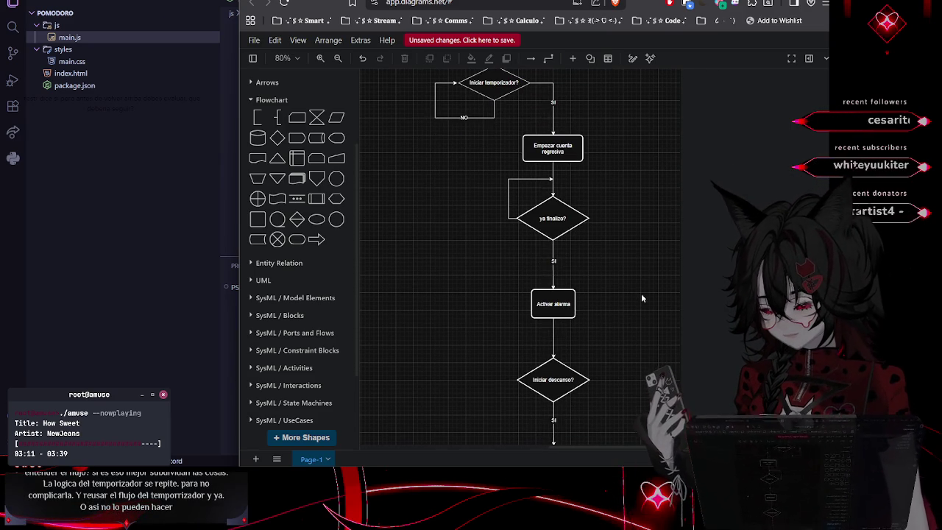
scroll(641, 298, down, 1)
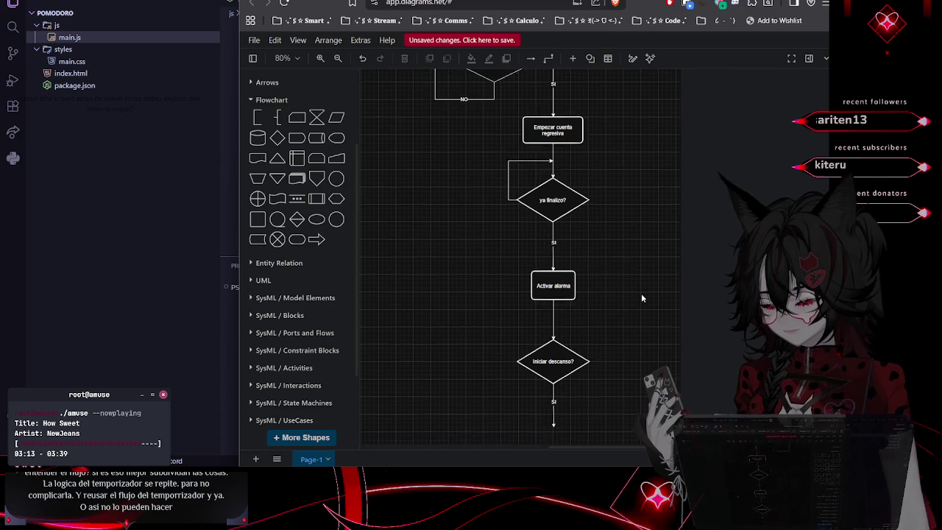
scroll(641, 298, up, 1)
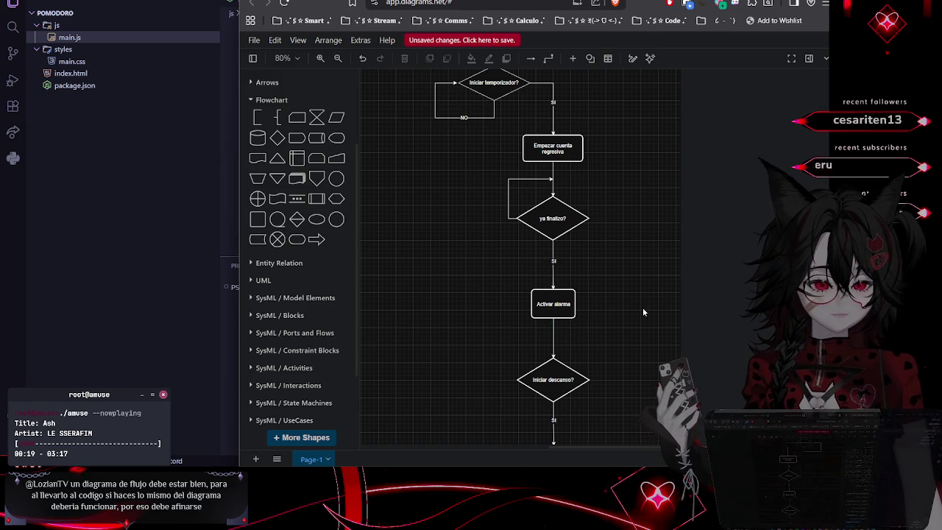
scroll(643, 309, down, 1)
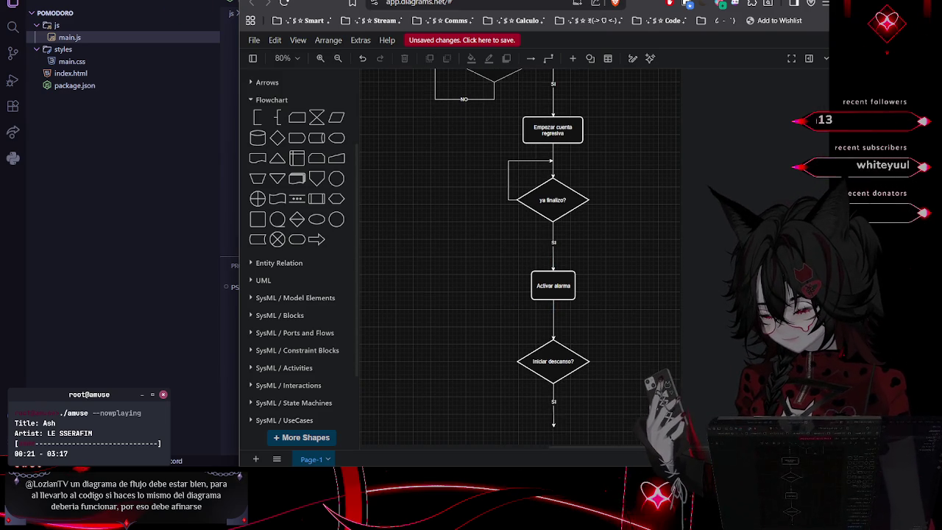
scroll(577, 315, down, 1)
scroll(577, 315, down, 3)
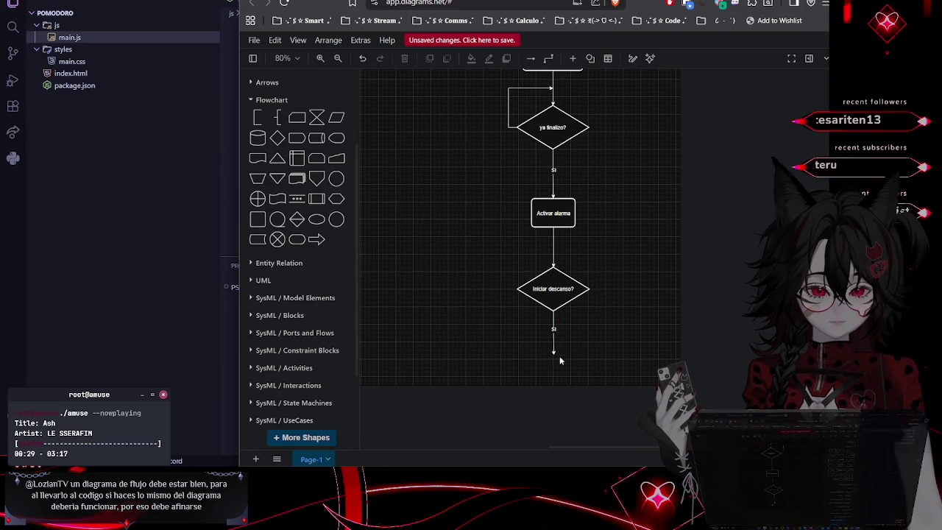
scroll(540, 341, up, 2)
scroll(530, 342, up, 2)
scroll(500, 346, down, 1)
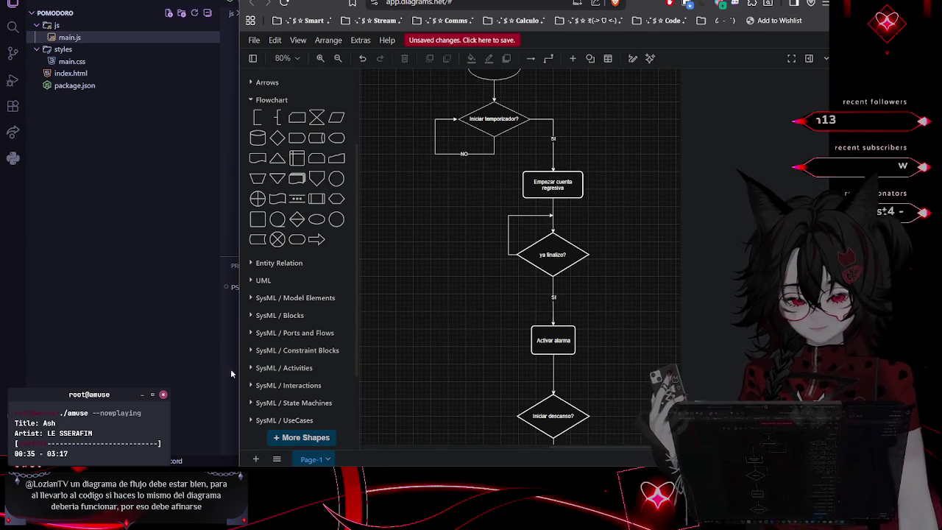
scroll(569, 383, down, 3)
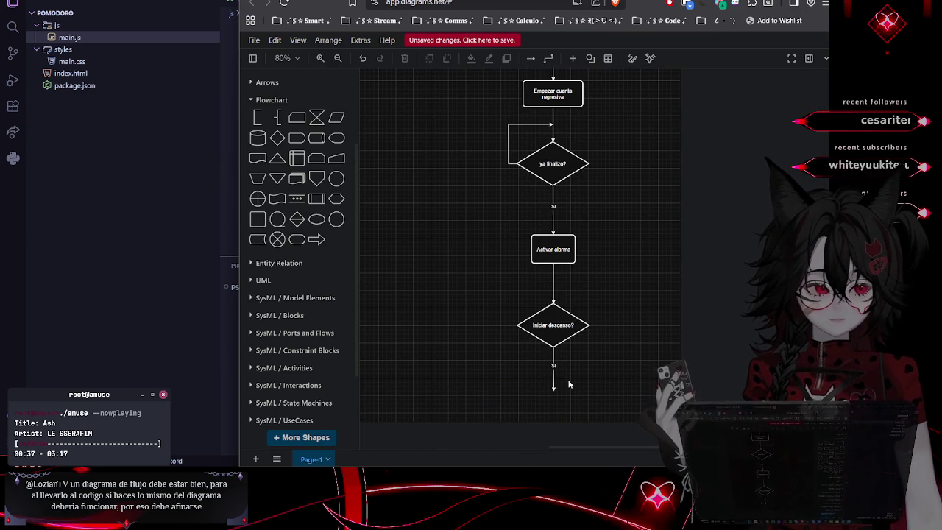
scroll(566, 379, up, 1)
scroll(503, 326, up, 2)
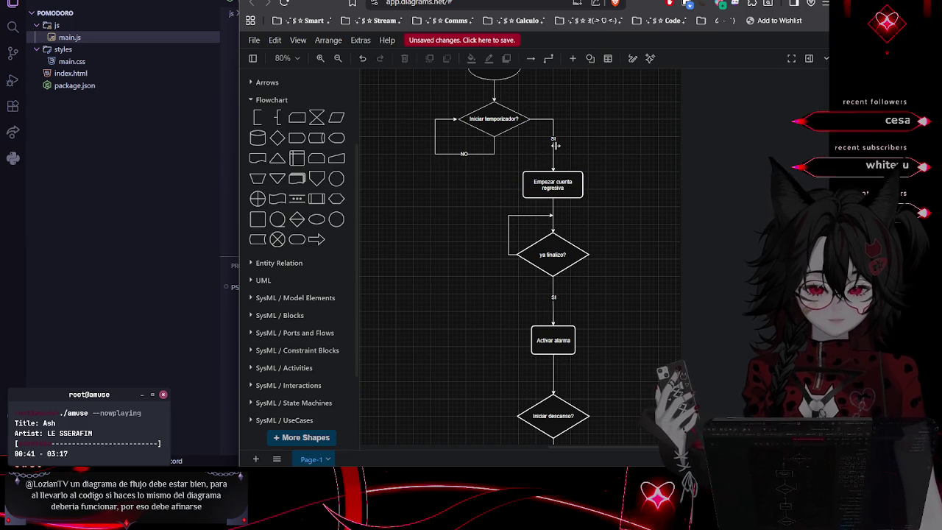
click(552, 335)
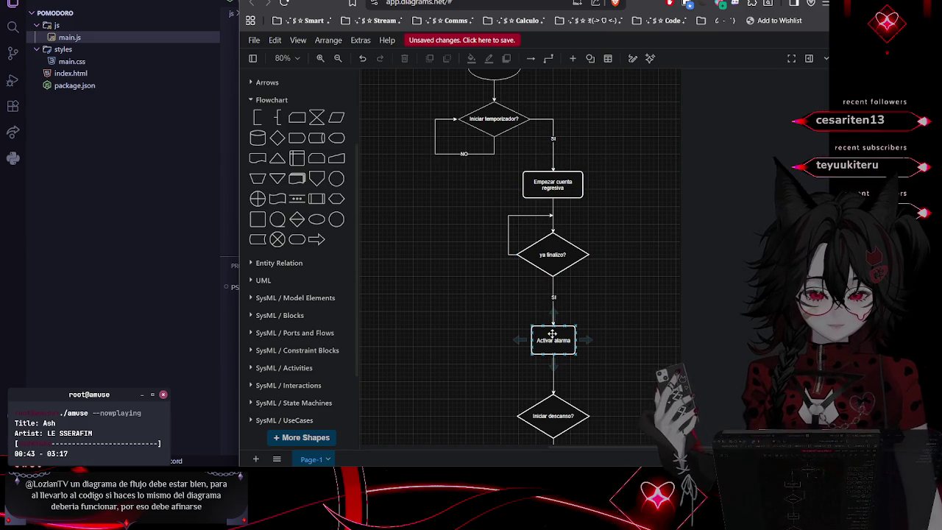
scroll(552, 339, down, 1)
scroll(552, 353, down, 1)
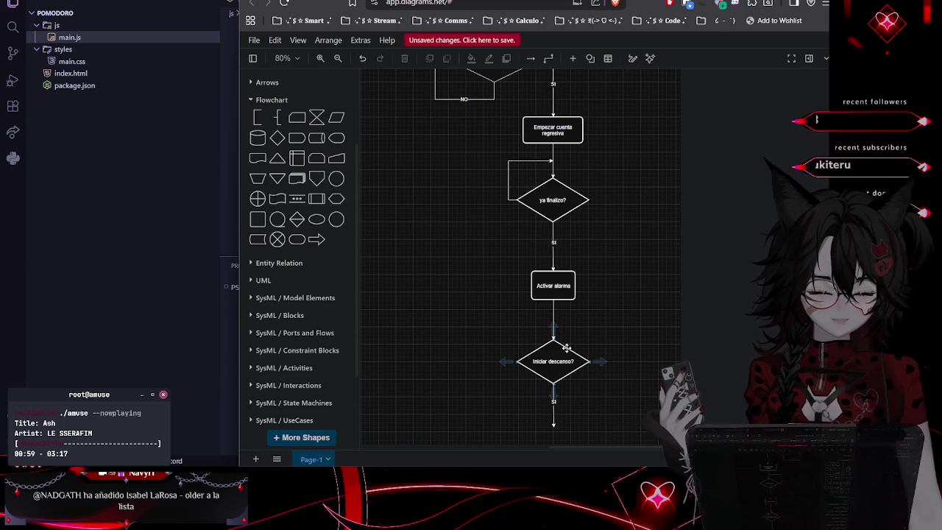
scroll(601, 375, down, 2)
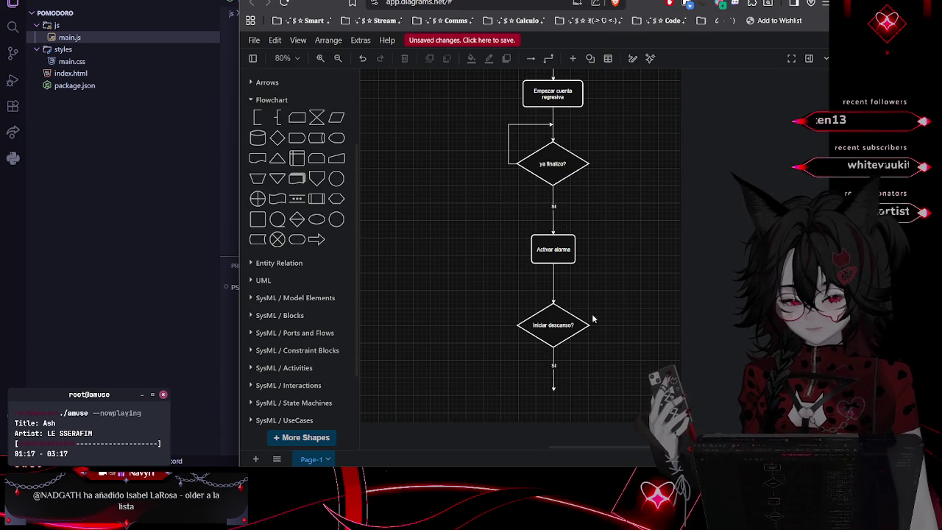
scroll(475, 280, up, 2)
scroll(476, 279, up, 3)
scroll(476, 278, up, 2)
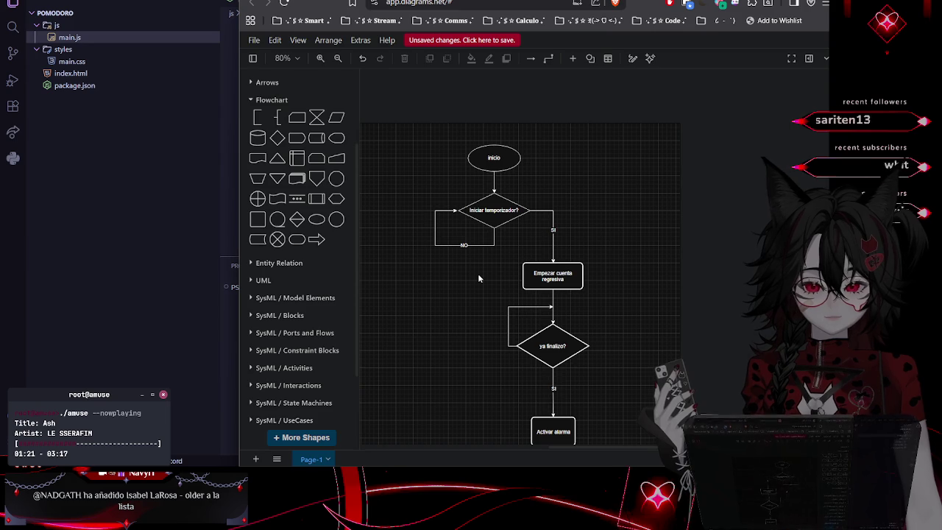
scroll(478, 278, down, 2)
scroll(478, 278, down, 2)
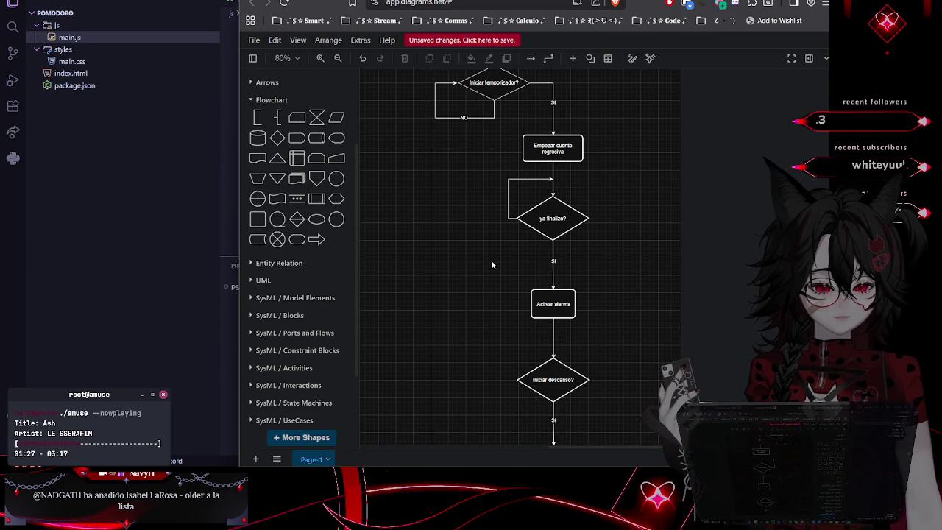
scroll(495, 263, down, 1)
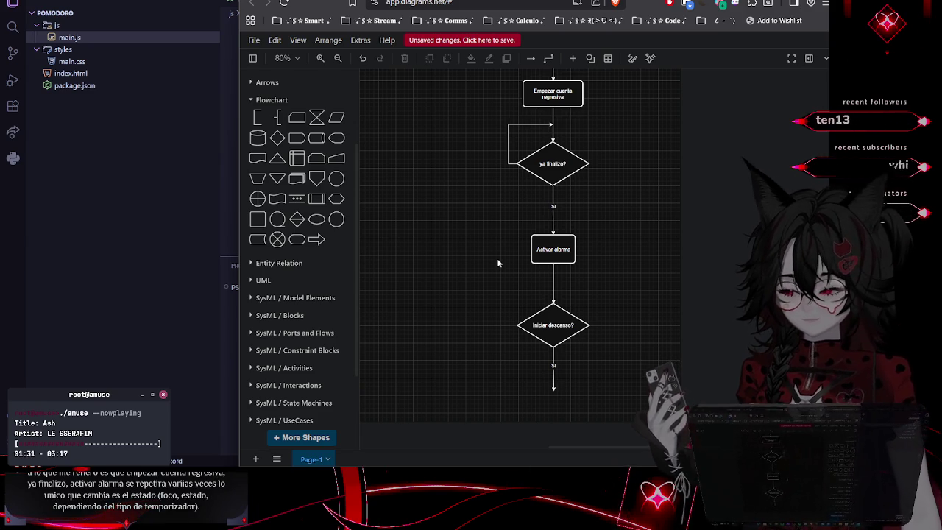
scroll(487, 233, up, 1)
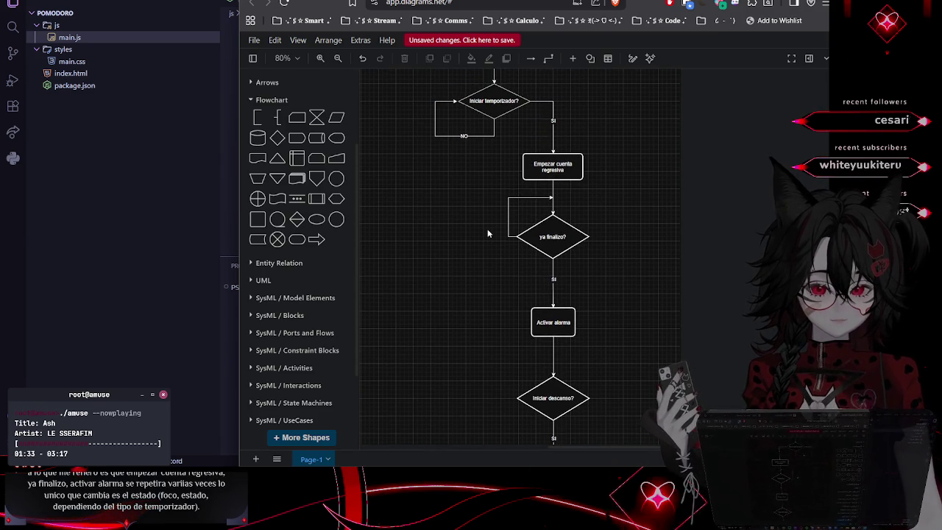
scroll(487, 229, up, 1)
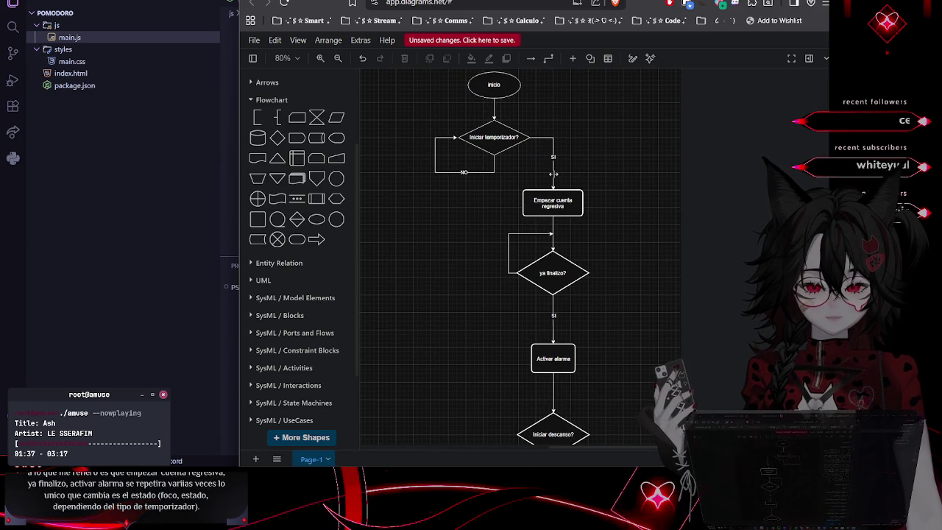
scroll(553, 174, down, 1)
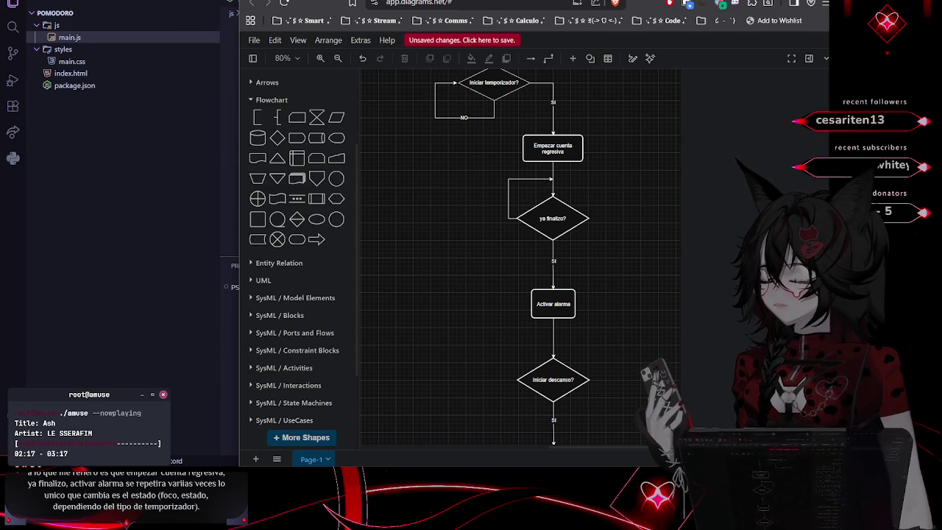
mouse_move(554, 433)
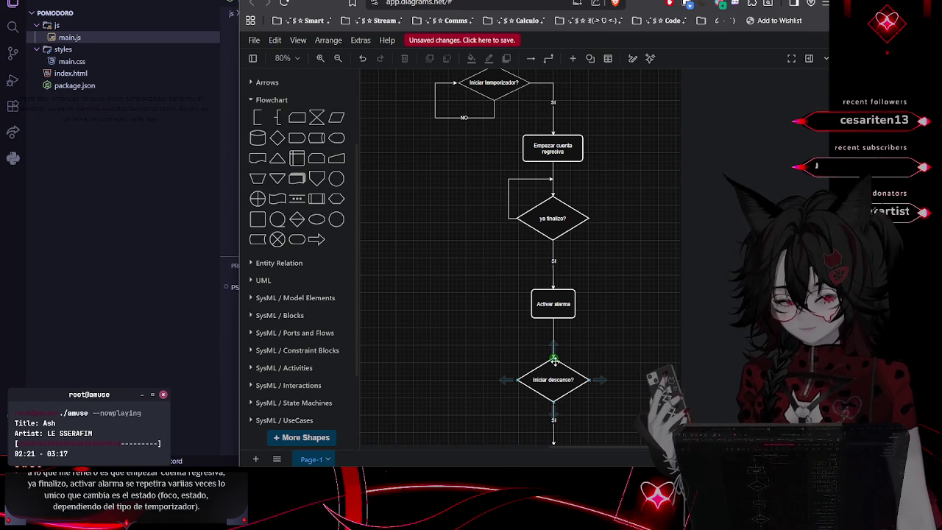
scroll(555, 361, up, 3)
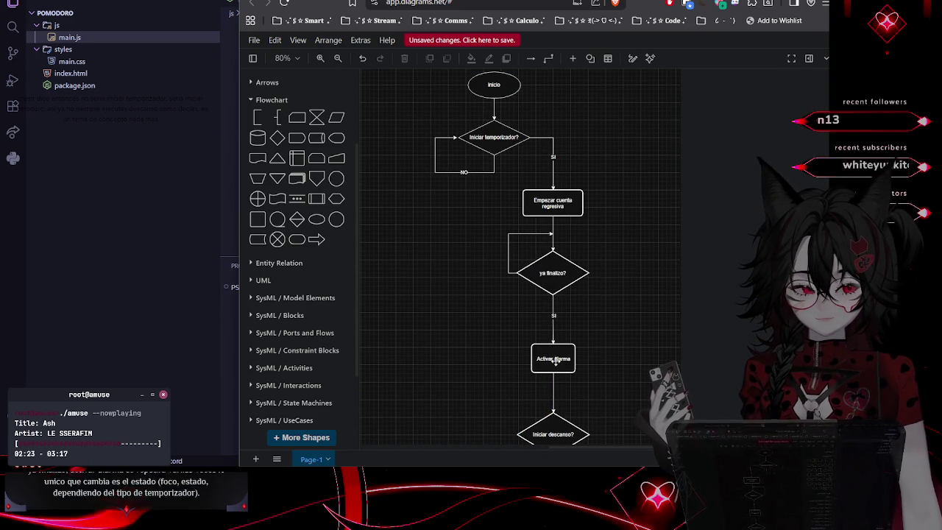
Step: Replace 'temporizador' with 'pomodoro' so the top diamond reads 'Iniciar pomodoro?'
click(502, 136)
double_click(502, 135)
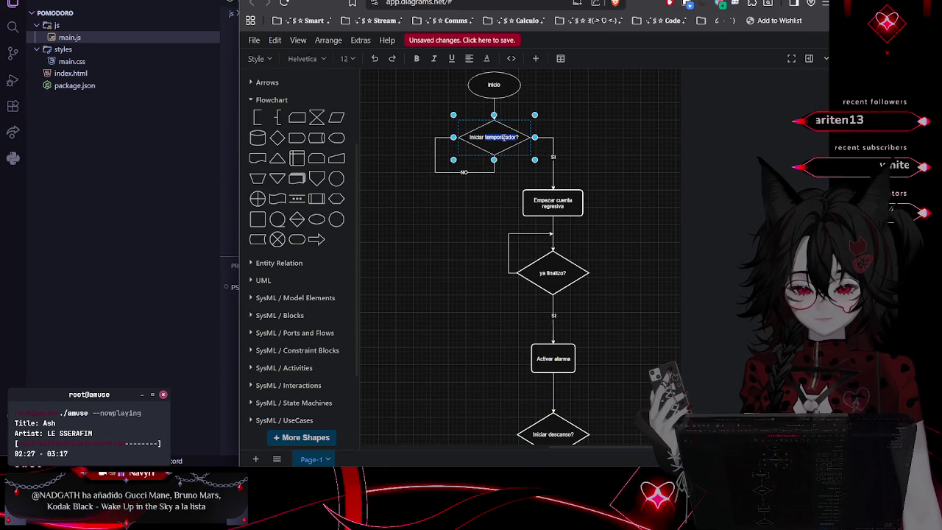
text(pomodoro)
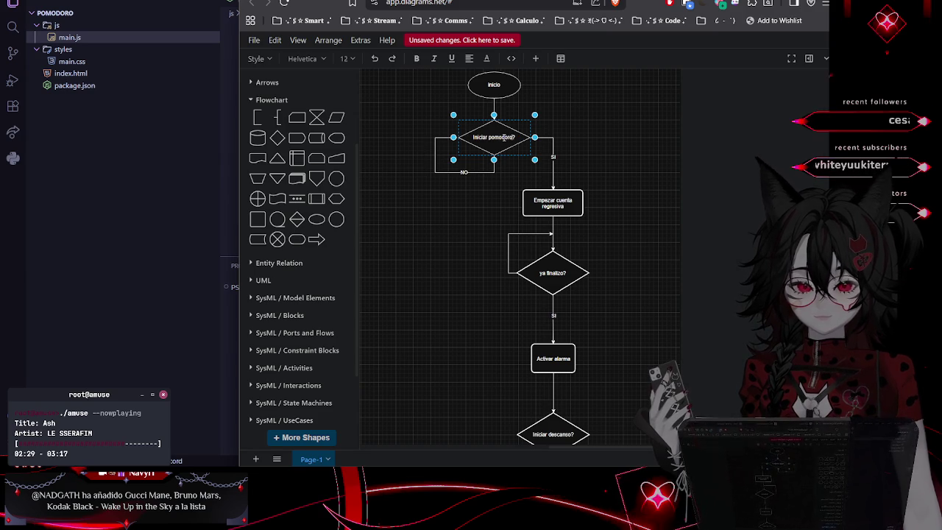
click(574, 170)
scroll(609, 172, down, 2)
scroll(609, 172, down, 1)
scroll(609, 172, down, 2)
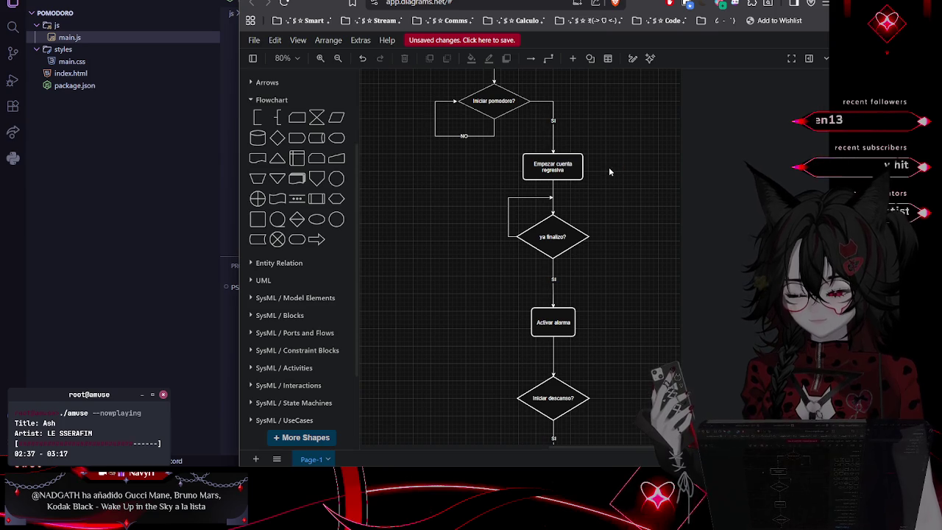
scroll(605, 166, up, 1)
scroll(604, 171, up, 1)
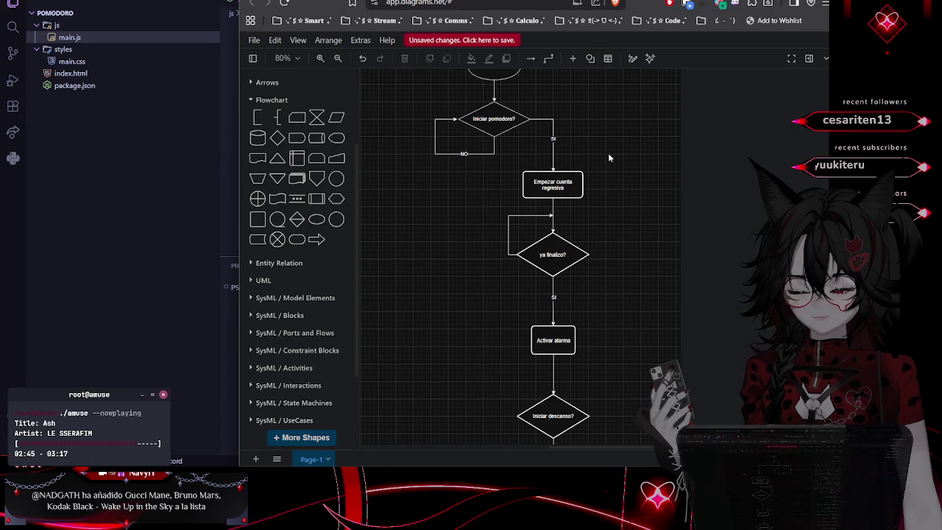
scroll(609, 156, down, 2)
scroll(659, 177, down, 2)
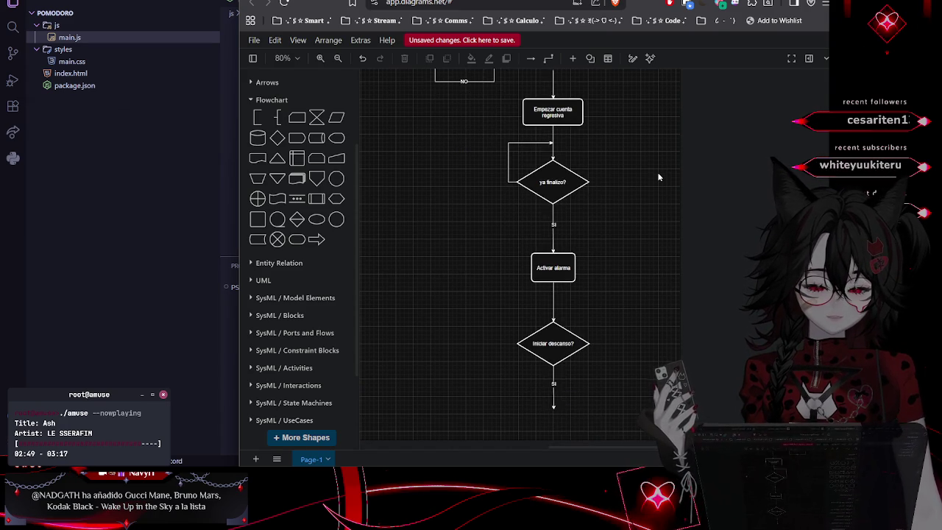
scroll(659, 177, up, 2)
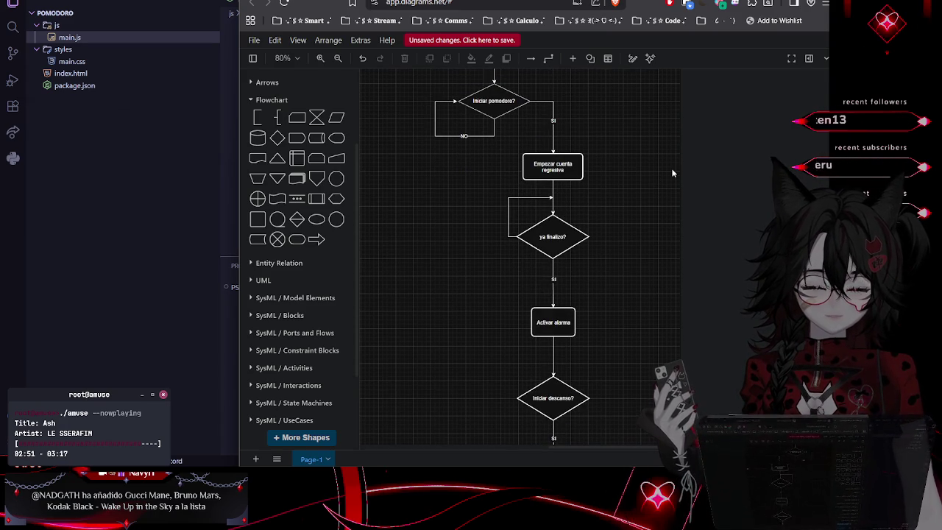
scroll(672, 173, down, 2)
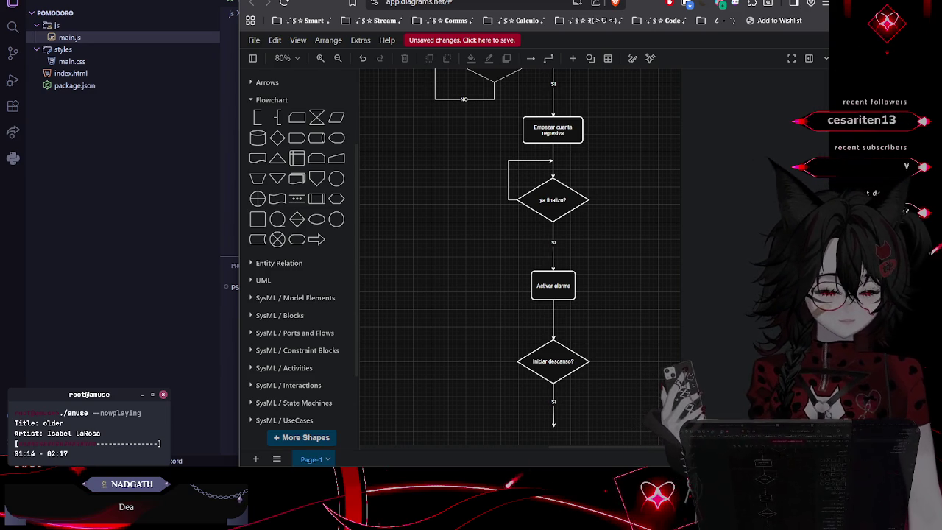
scroll(635, 317, down, 2)
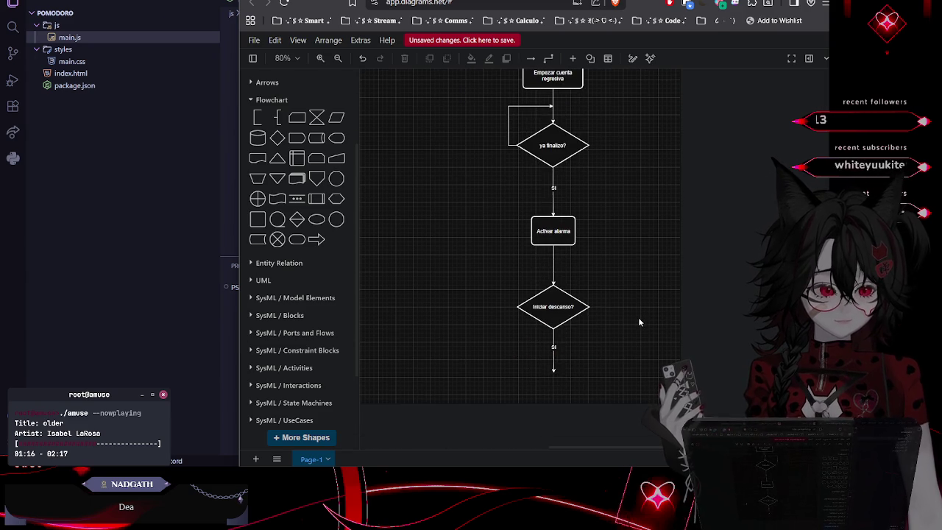
scroll(640, 318, up, 1)
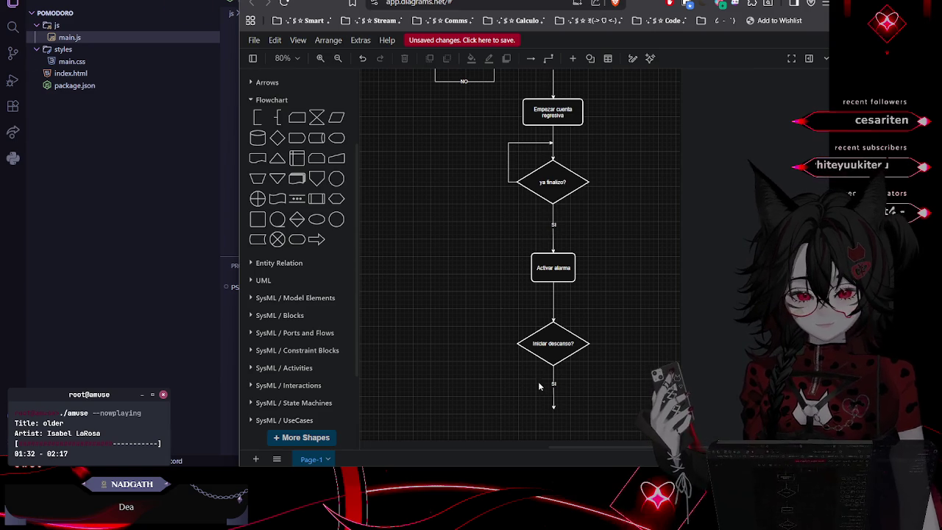
scroll(513, 346, up, 2)
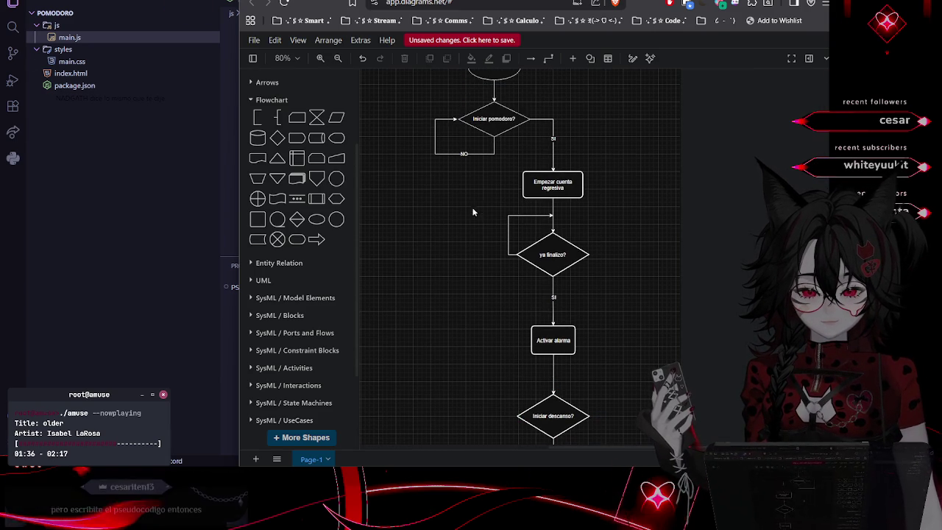
Step: Connect 'Iniciar descanso?' from its left side up to the NO loop of 'Iniciar pomodoro?'
click(517, 416)
drag(508, 417, 480, 153)
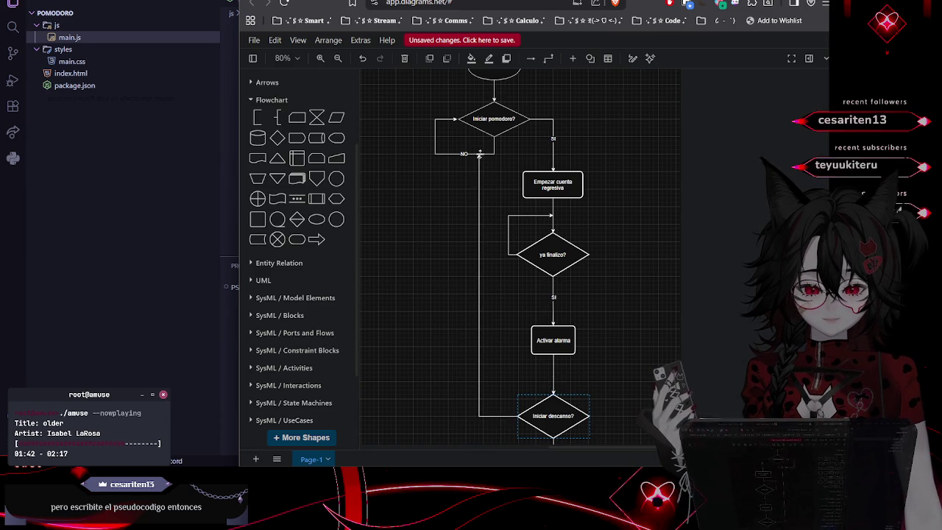
click(430, 290)
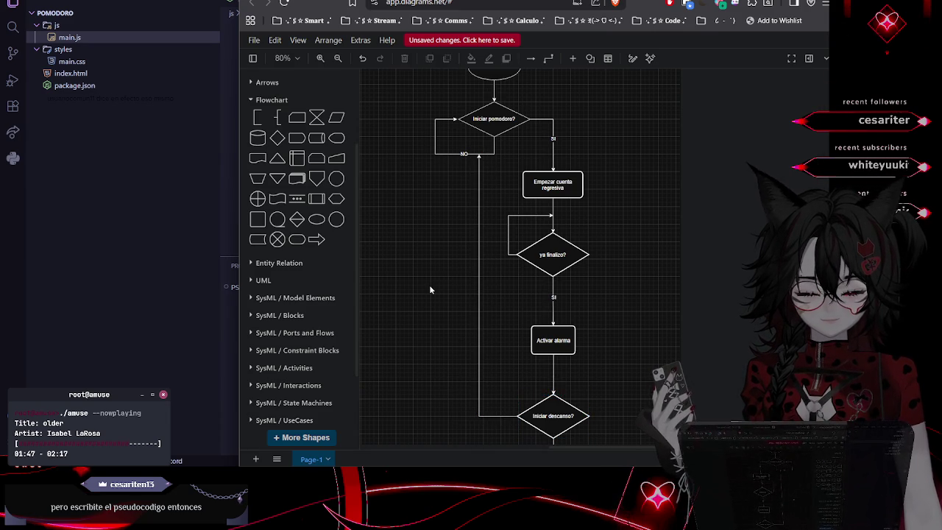
Step: Label the loop beside 'ya finalizo?' with 'NO'
click(506, 233)
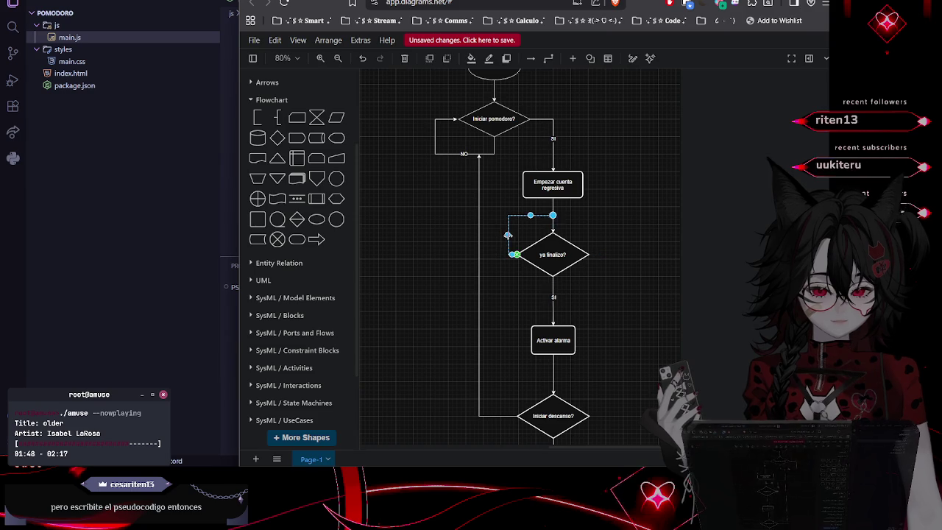
text(NO)
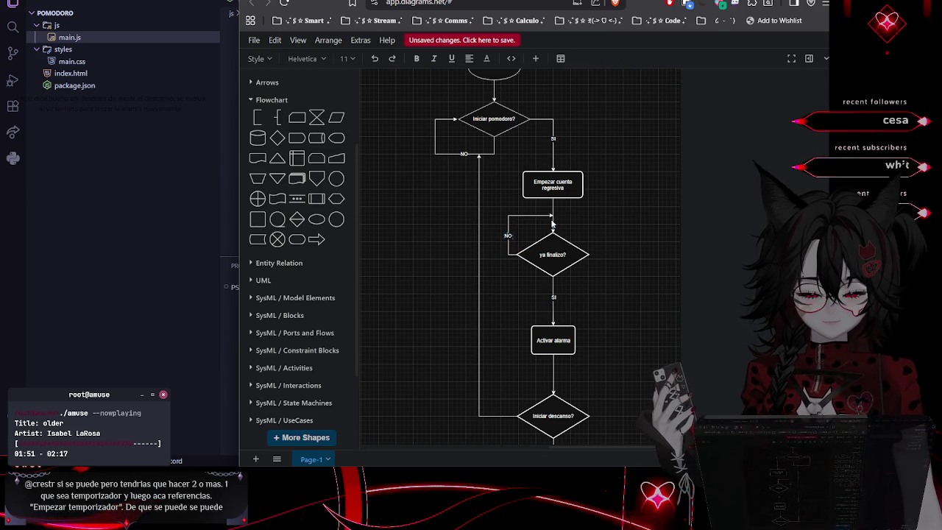
click(632, 218)
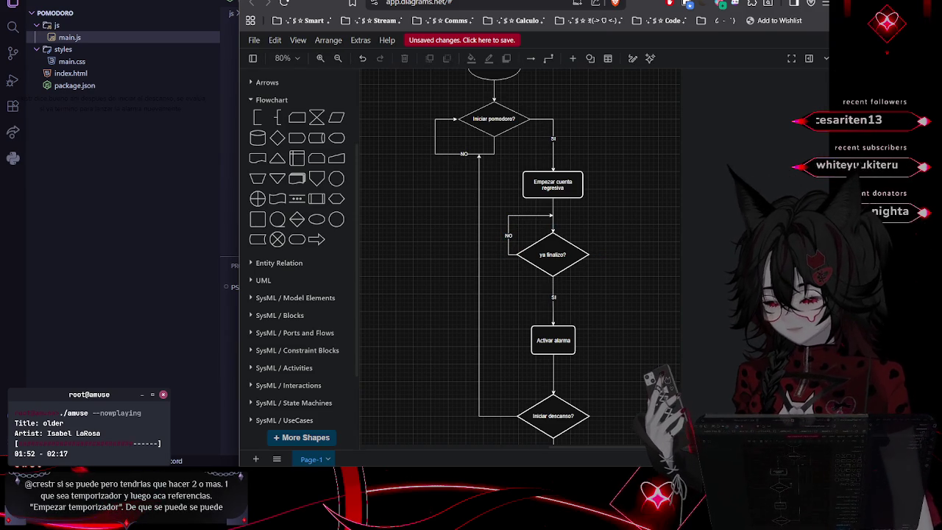
scroll(589, 316, down, 1)
scroll(593, 313, down, 3)
scroll(597, 310, up, 1)
scroll(597, 311, up, 1)
scroll(597, 310, down, 1)
scroll(597, 311, down, 2)
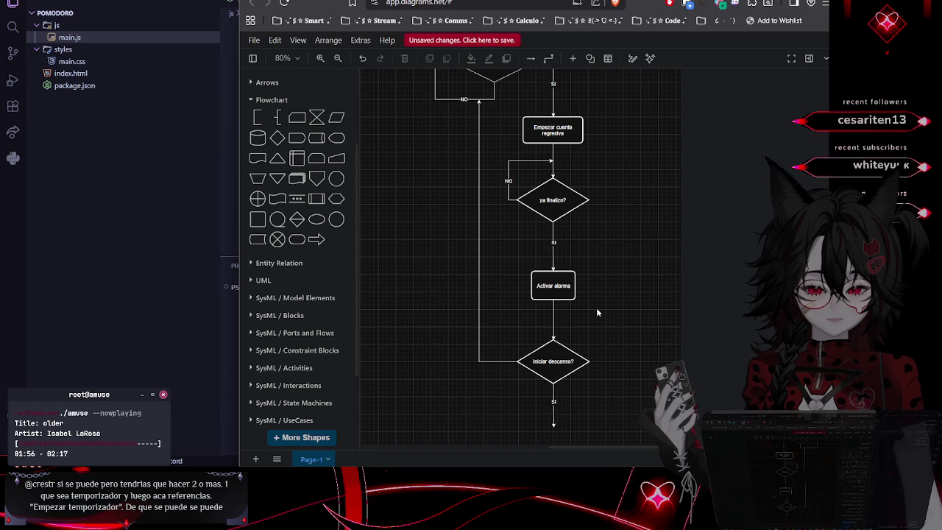
Step: Try rerouting the SI arrow from 'Iniciar descanso?' up above 'Empezar cuenta regresiva', then undo it
mouse_move(610, 427)
mouse_down()
mouse_move(560, 427)
mouse_move(554, 161)
mouse_move(597, 102)
mouse_move(575, 219)
mouse_up()
click(554, 424)
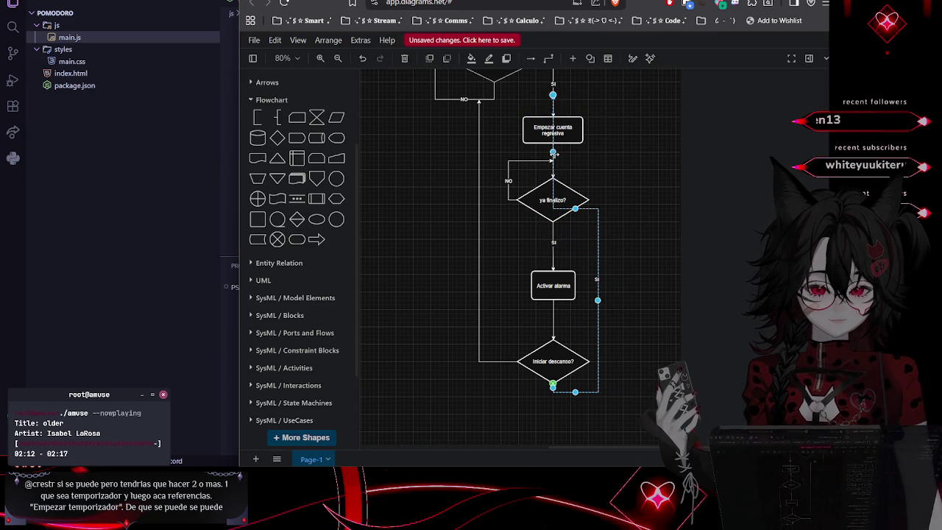
mouse_move(576, 218)
mouse_down()
mouse_move(621, 157)
mouse_move(600, 158)
mouse_up()
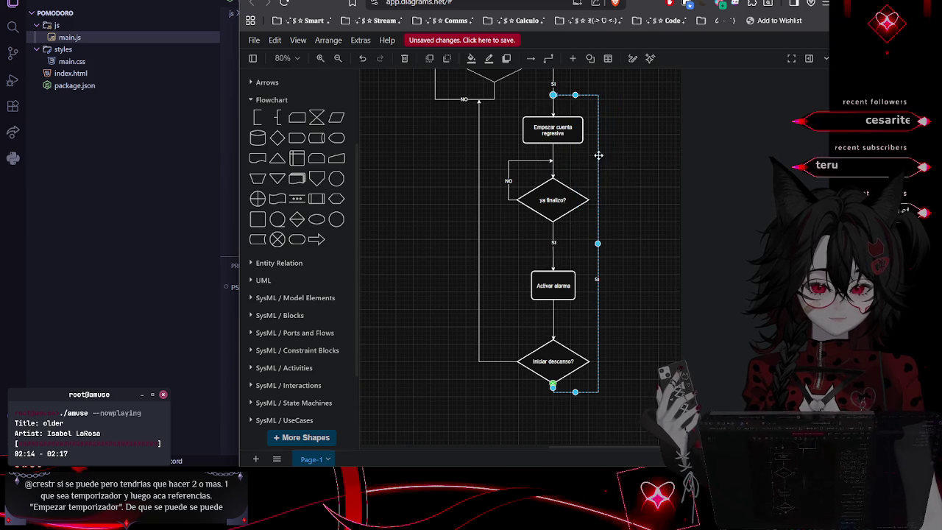
drag(598, 242, 624, 243)
click(660, 230)
scroll(651, 224, up, 1)
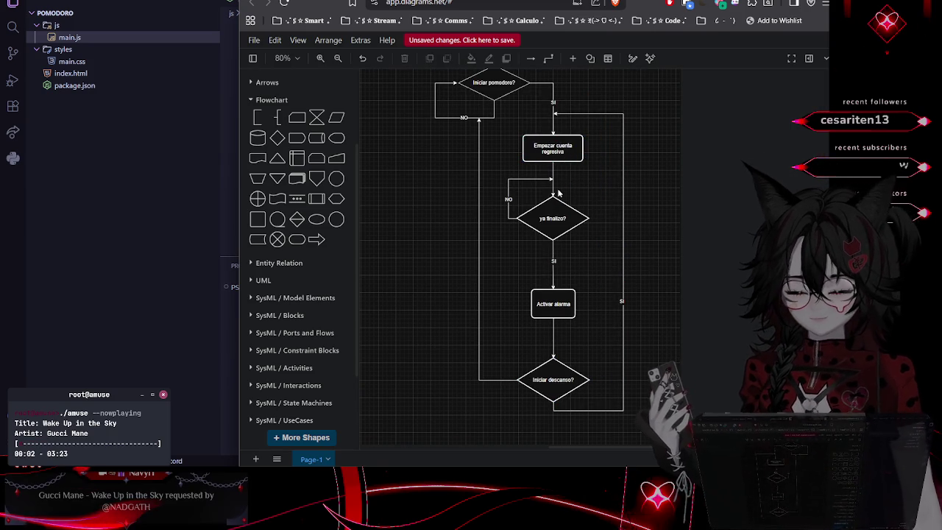
mouse_move(553, 361)
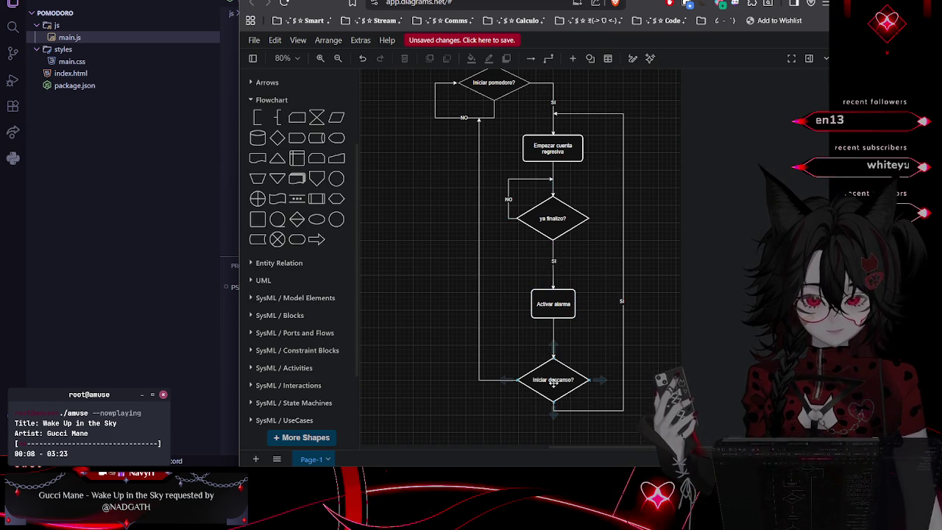
scroll(485, 147, up, 1)
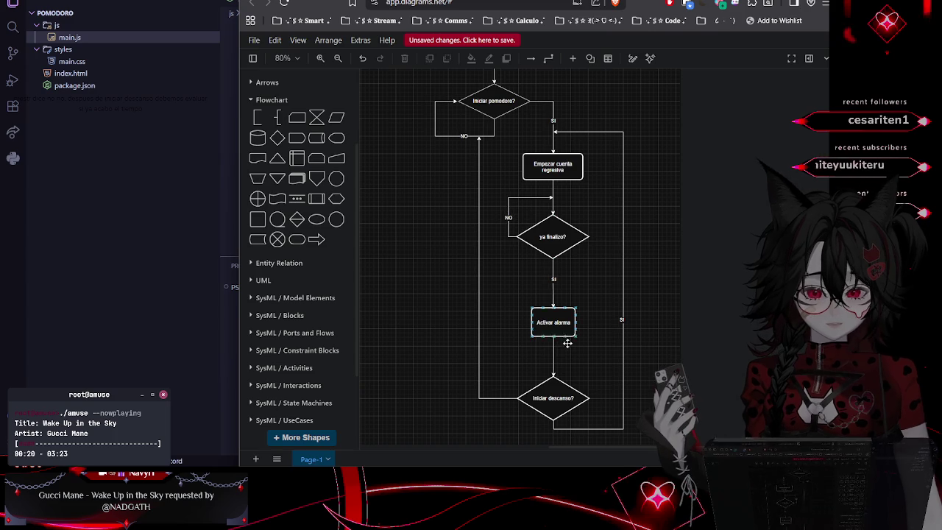
scroll(595, 336, down, 1)
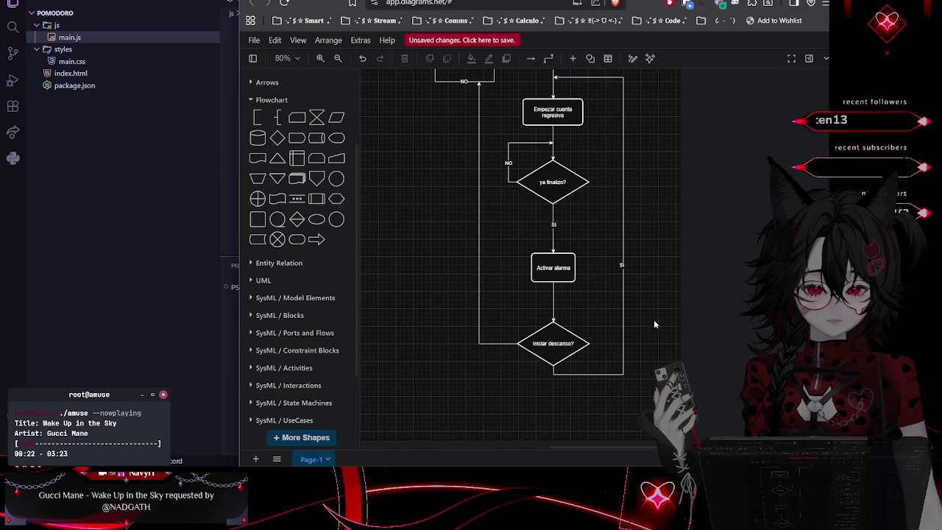
key(ctrl+z)
key(ctrl+z)
key(ctrl+z)
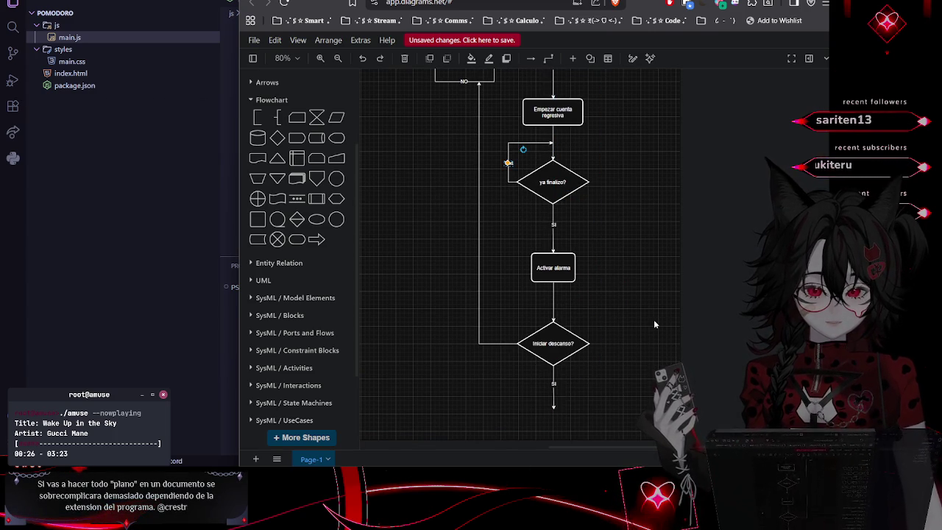
key(ctrl+z)
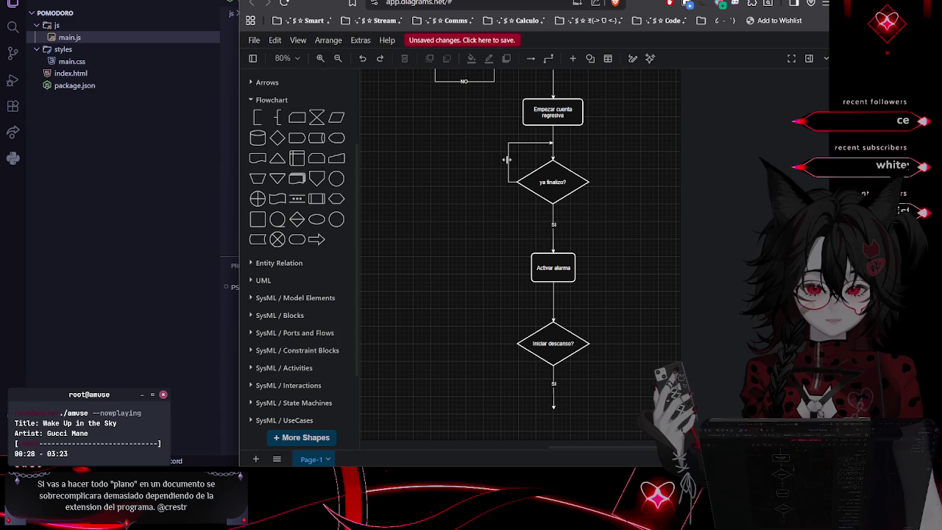
Step: Put a 'NO' label on the loop connector beside 'ya finalizo?'
click(508, 159)
double_click(508, 159)
text(NO)
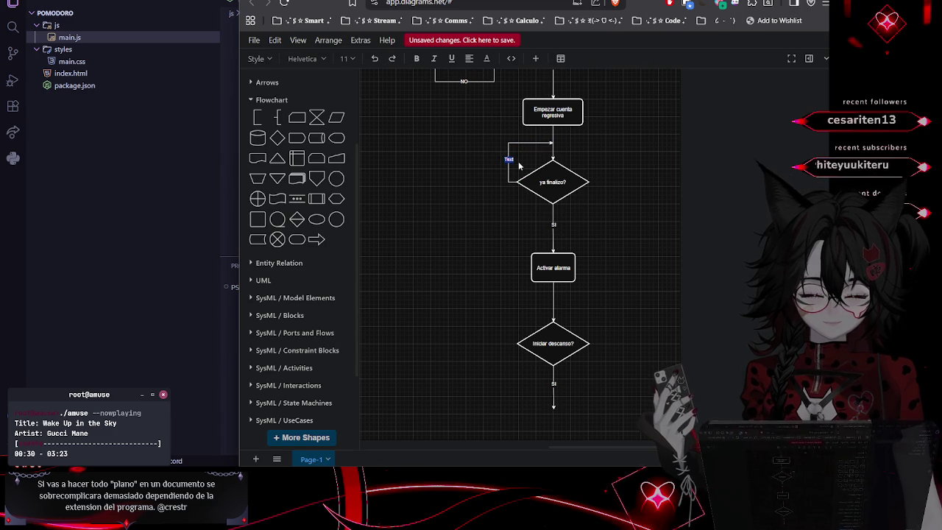
click(514, 248)
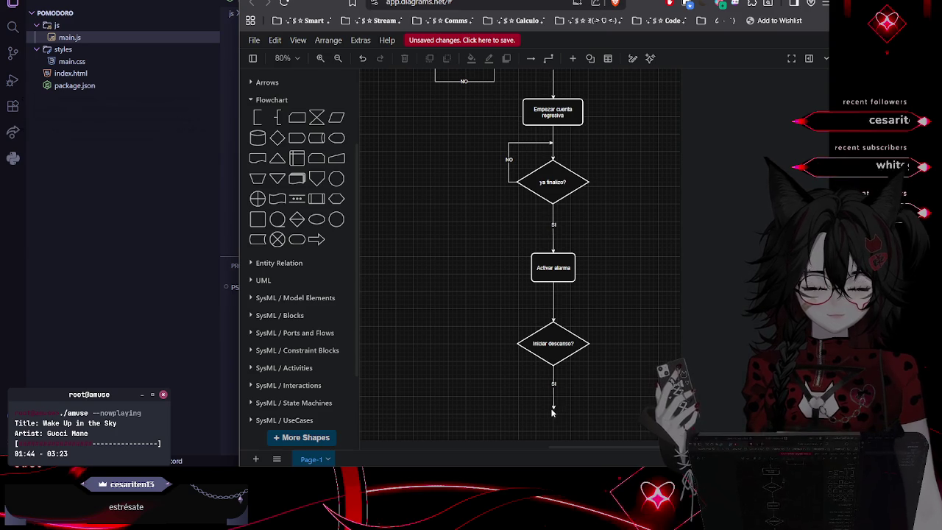
drag(551, 408, 591, 410)
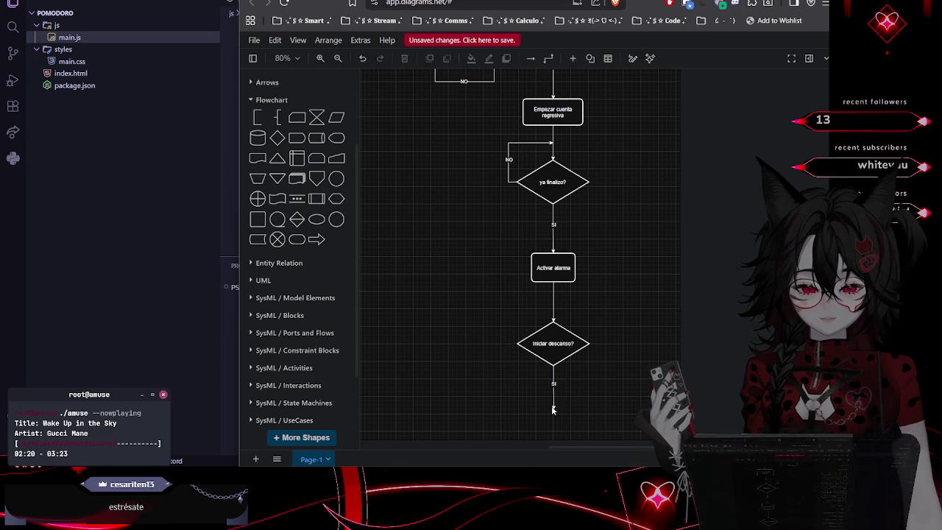
mouse_move(556, 411)
mouse_down()
mouse_move(598, 194)
mouse_move(589, 183)
mouse_up()
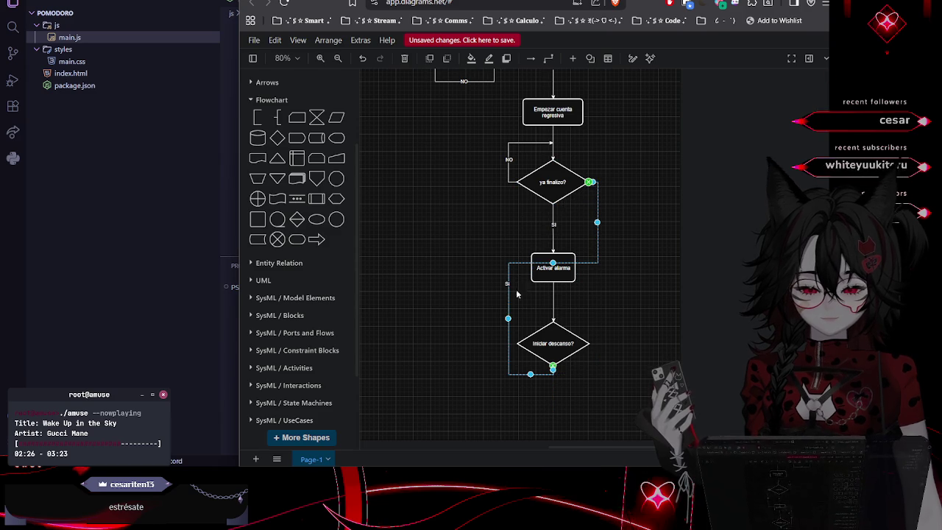
drag(508, 316, 631, 318)
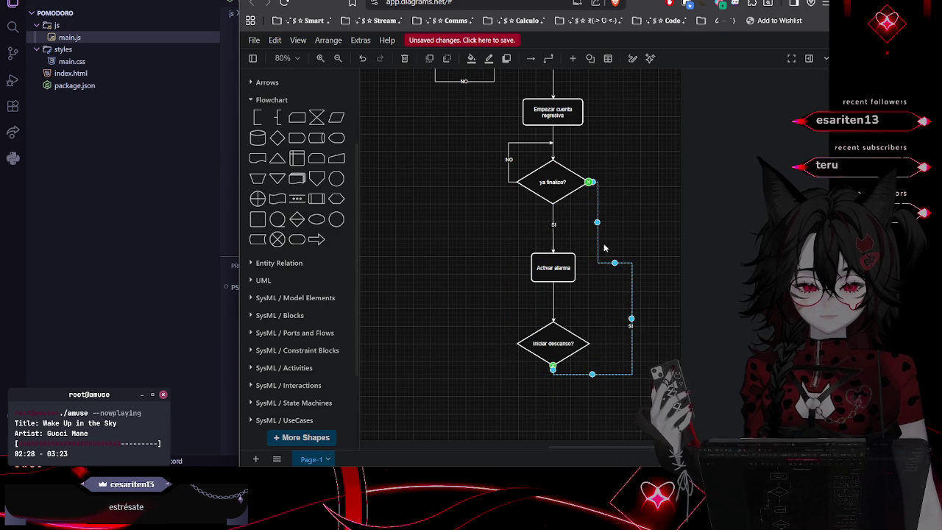
click(642, 237)
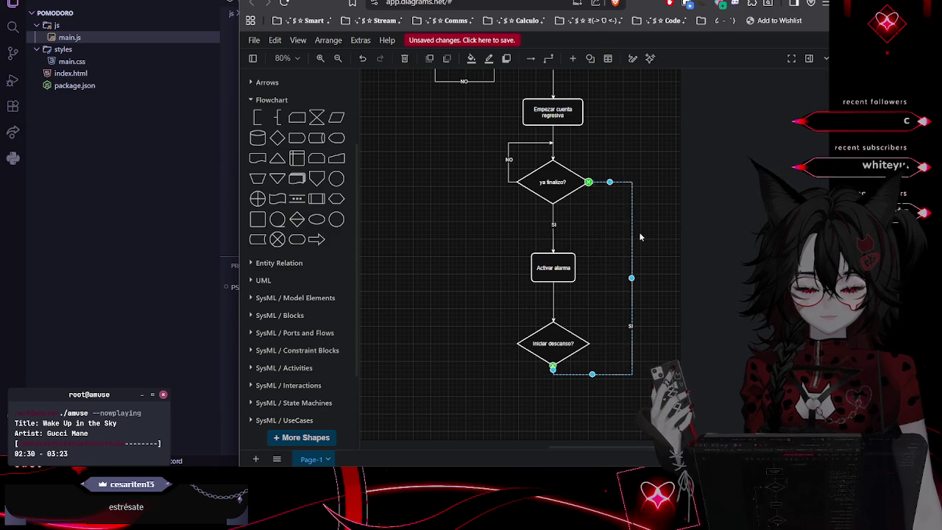
key(ctrl+z)
key(ctrl+z)
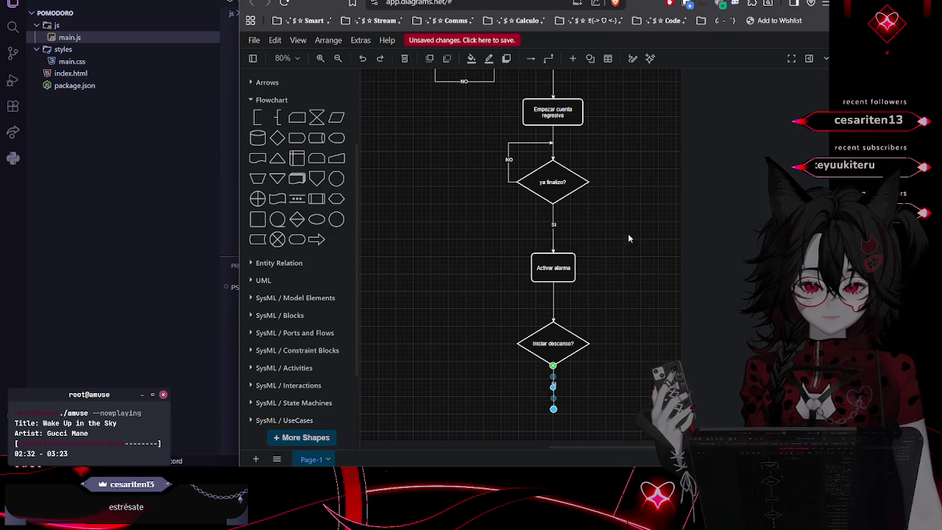
click(624, 225)
scroll(624, 224, up, 2)
scroll(610, 229, down, 2)
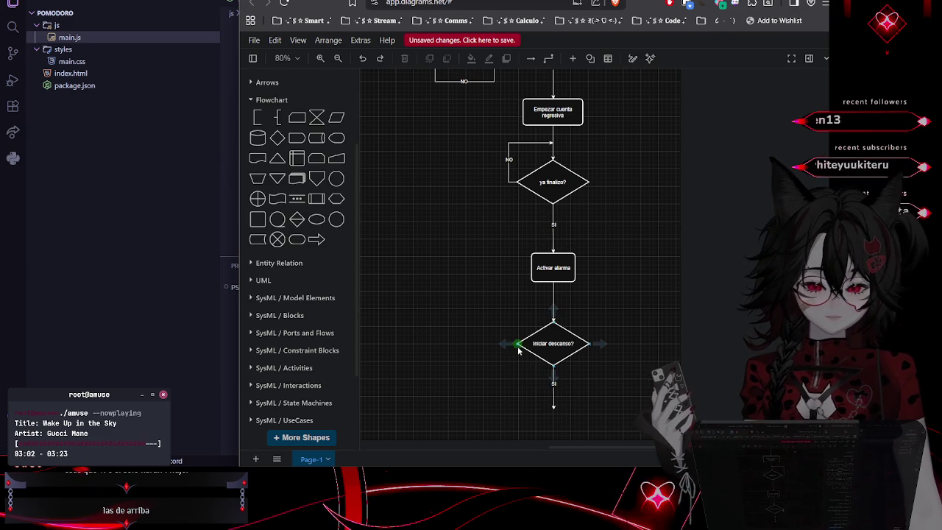
mouse_move(518, 346)
mouse_down()
mouse_move(442, 361)
mouse_move(435, 417)
mouse_up()
Step: Copy the 'Inicio' ellipse to the end of the left connector from 'Iniciar descanso?'
scroll(462, 357, down, 3)
scroll(462, 357, up, 2)
scroll(495, 319, up, 3)
scroll(495, 319, down, 3)
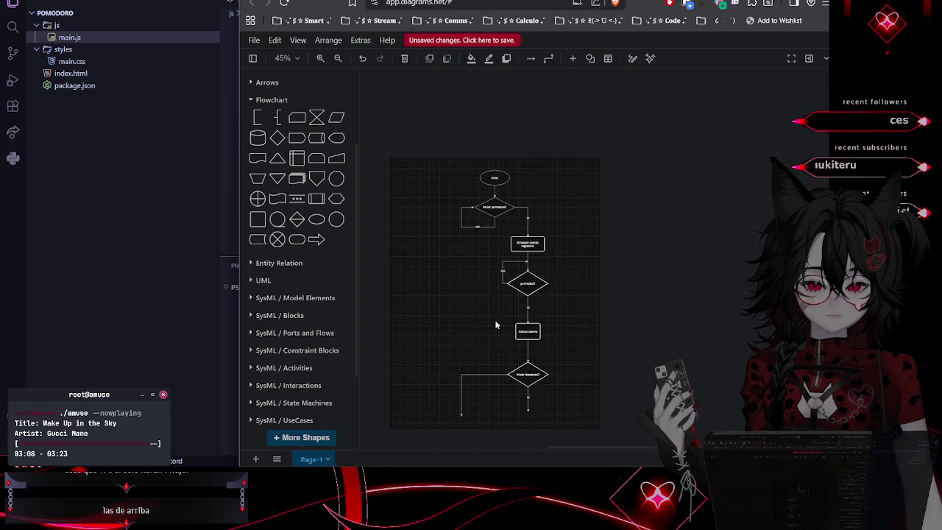
scroll(495, 324, up, 2)
scroll(495, 325, up, 1)
scroll(496, 324, down, 1)
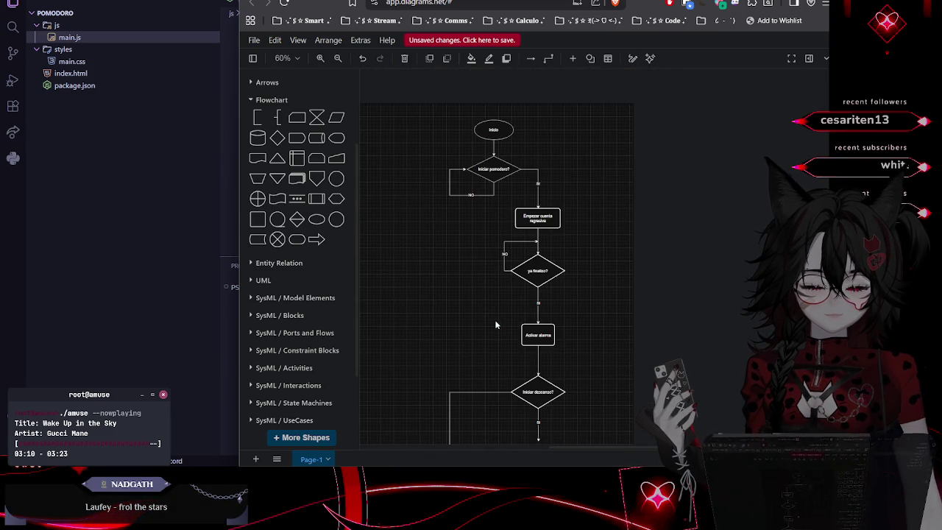
scroll(494, 319, down, 2)
scroll(495, 319, down, 1)
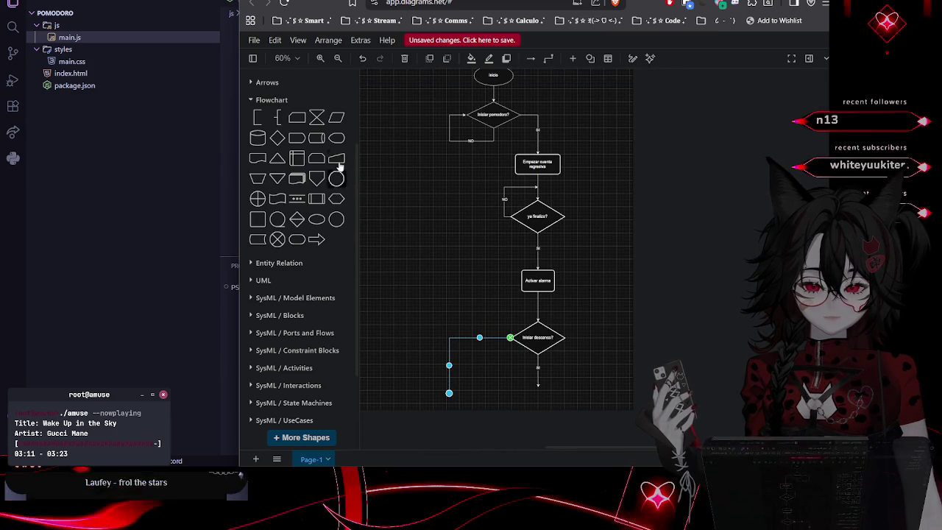
click(508, 76)
drag(508, 76, 453, 408)
Step: Relabel the new end ellipse 'Finalizacion'
text(Fi)
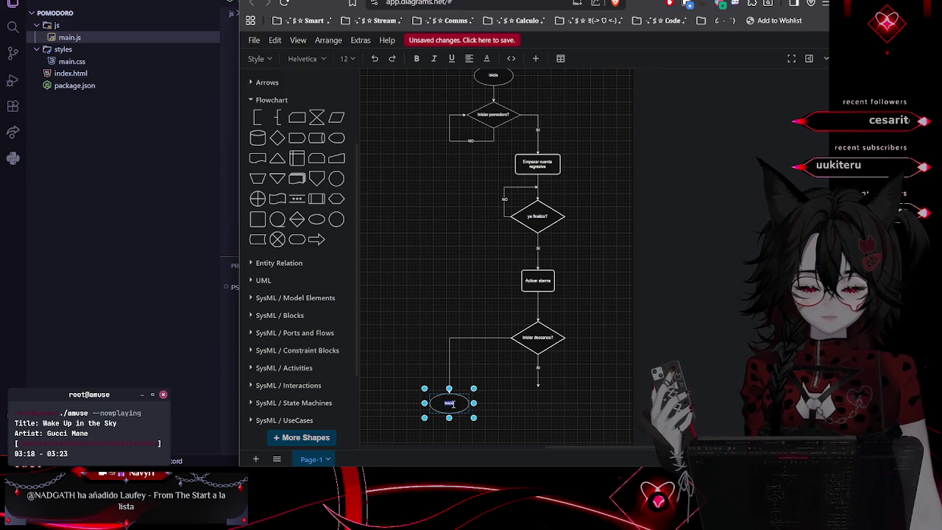
text(nalizacion)
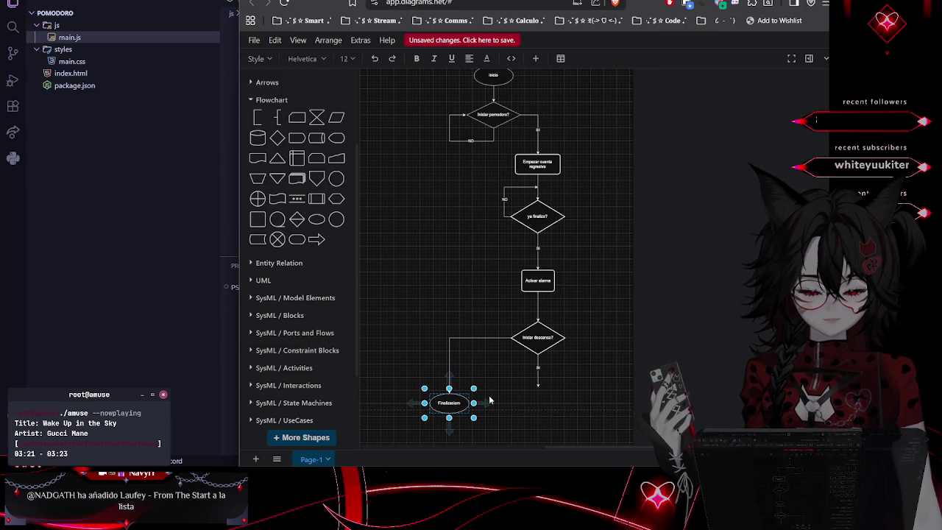
click(492, 400)
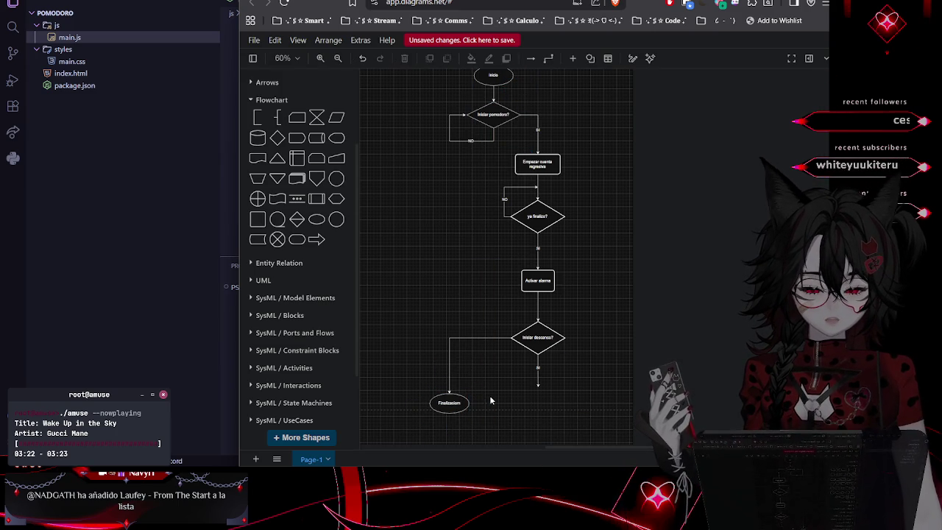
scroll(487, 398, up, 1)
scroll(475, 368, up, 1)
scroll(461, 336, up, 1)
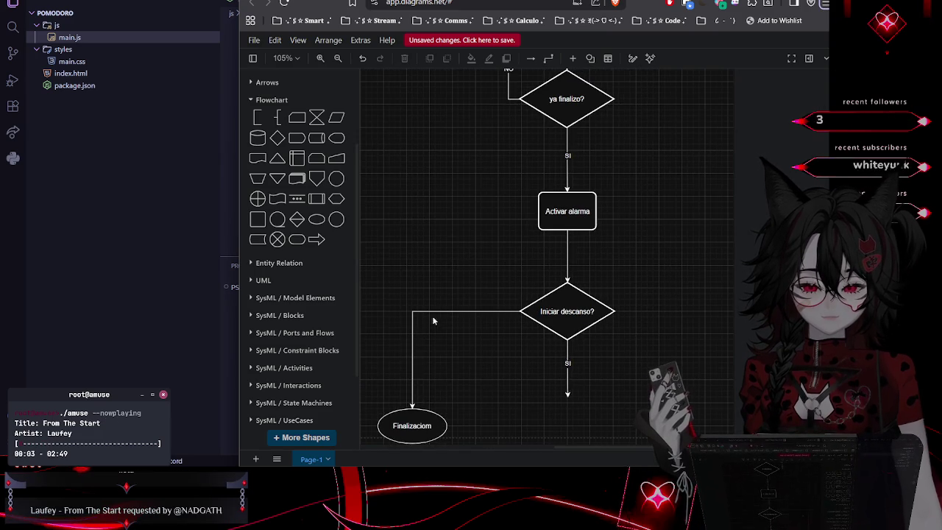
Step: Add a 'NO' label to the left connector running from 'Iniciar descanso?' to the end oval
double_click(443, 311)
text(NO)
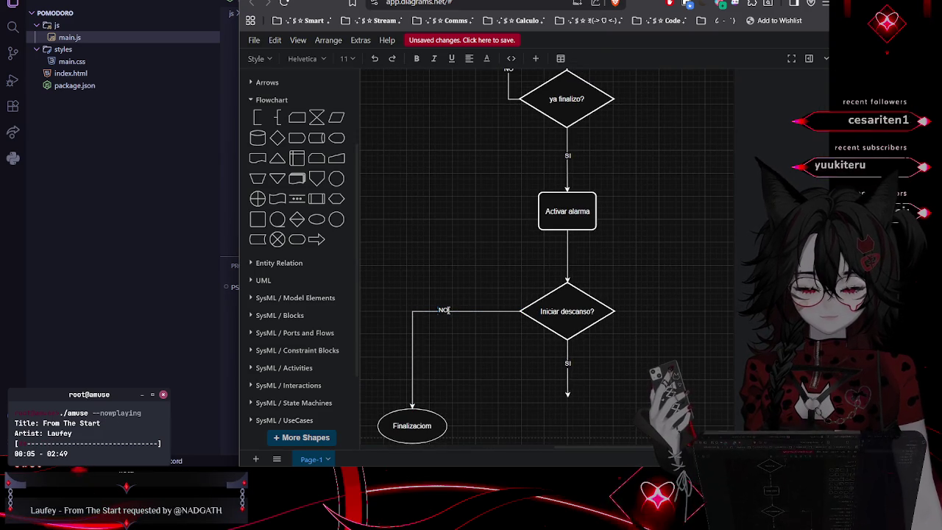
click(420, 169)
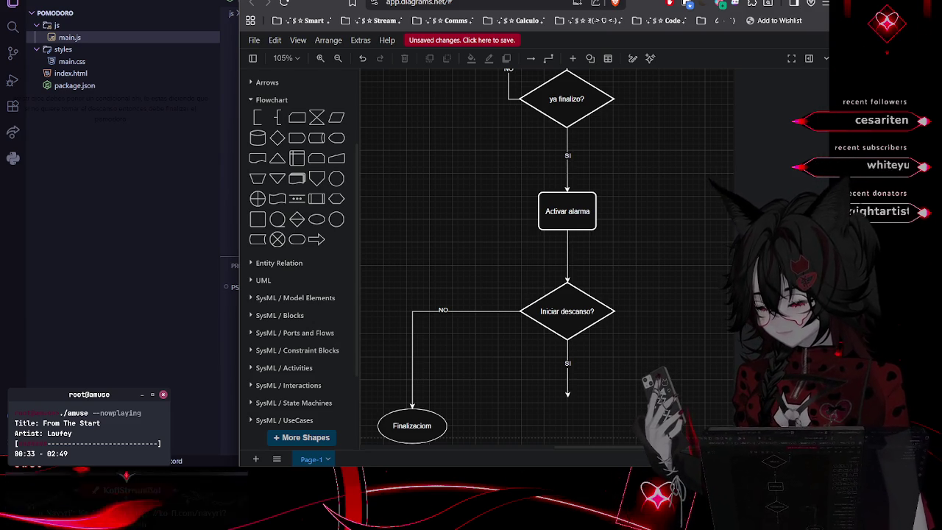
Step: Drop the SI loop's horizontal segment into 'Empezar cuenta regresiva' and maximise the browser window
scroll(480, 373, down, 1)
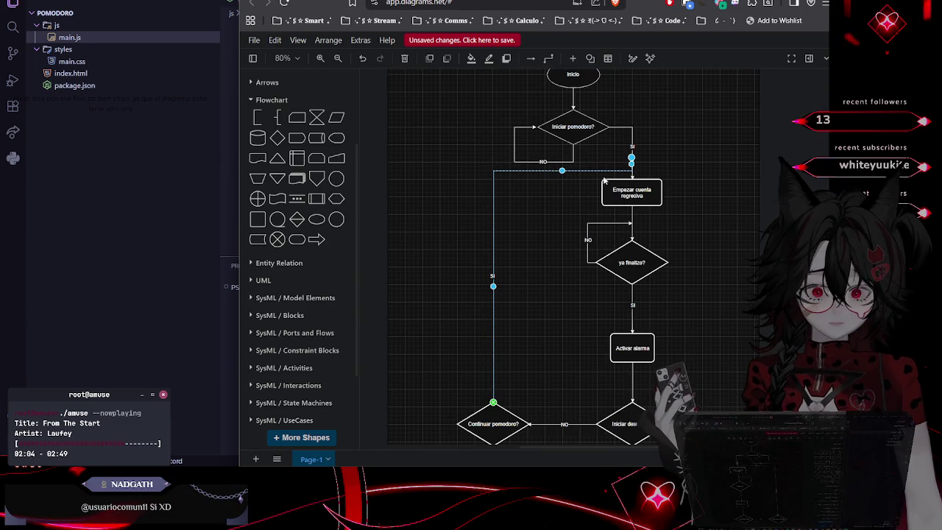
drag(563, 171, 569, 192)
key(Escape)
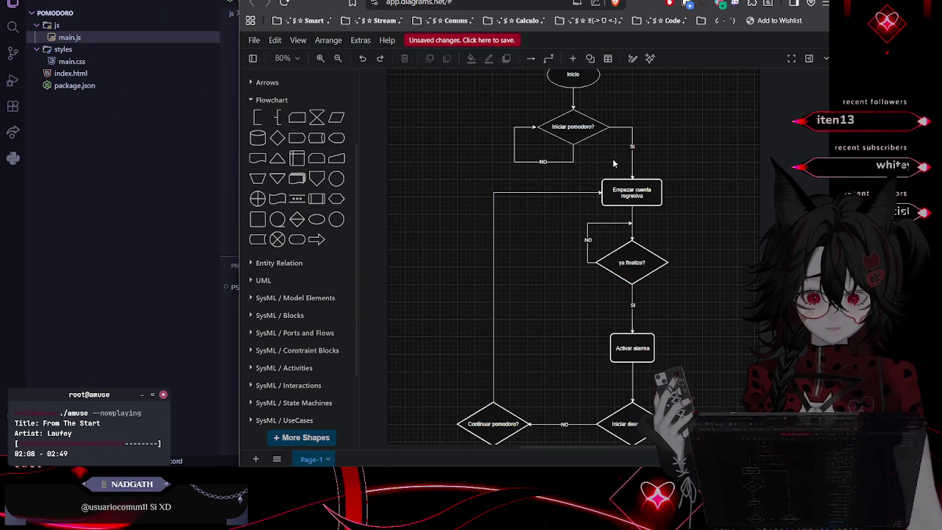
key(super+f)
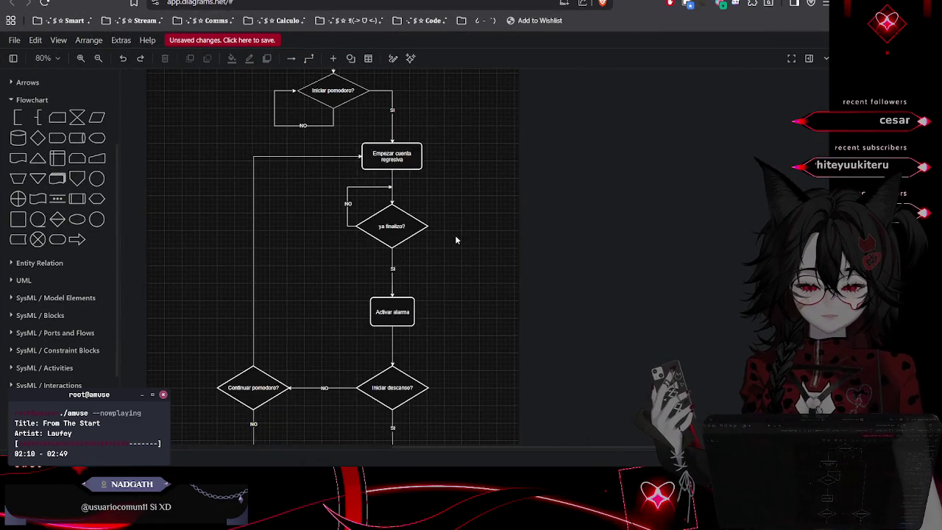
scroll(455, 235, down, 2)
Step: Select the whole flowchart and nudge it slightly upward
drag(315, 93, 471, 396)
click(471, 398)
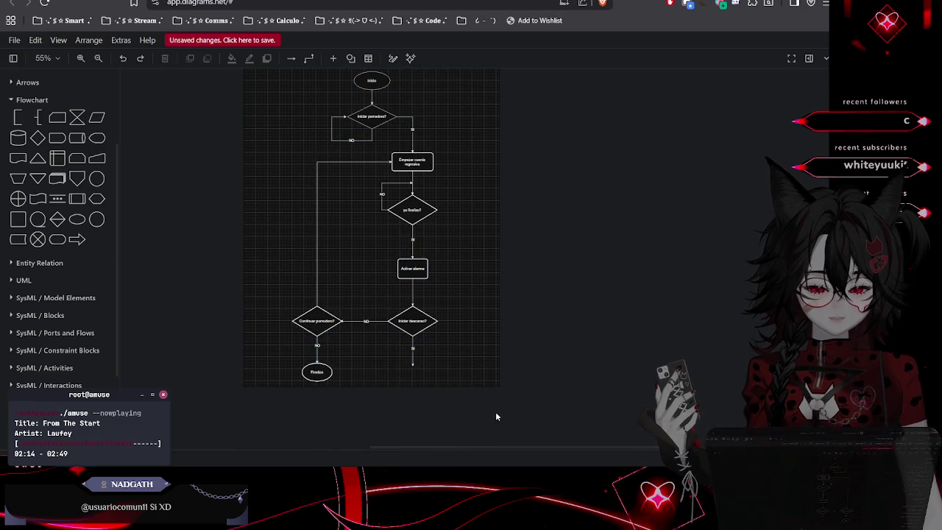
key(ctrl+z)
drag(372, 218, 374, 211)
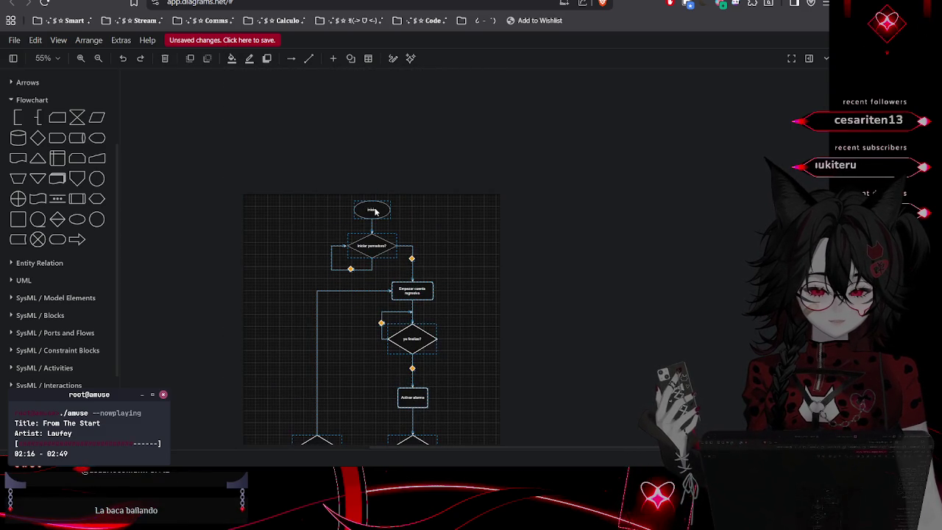
click(509, 235)
scroll(509, 235, down, 3)
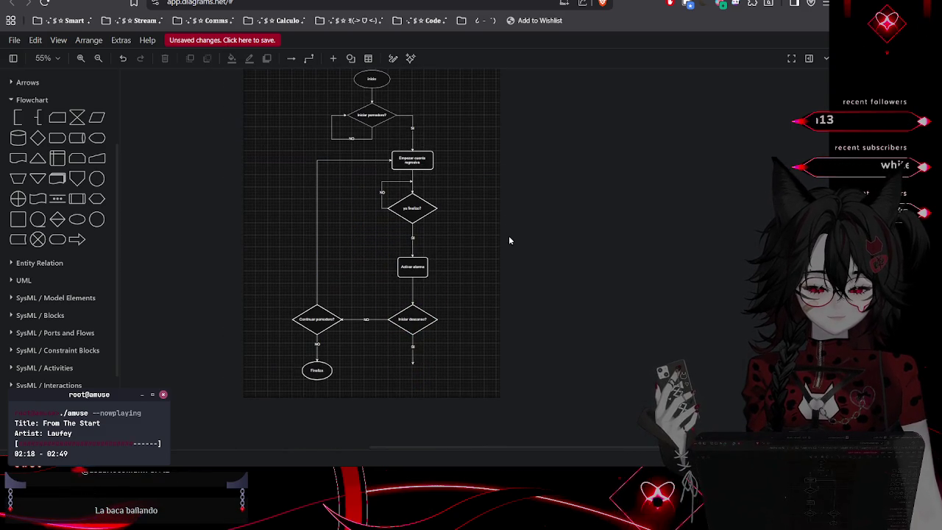
click(318, 370)
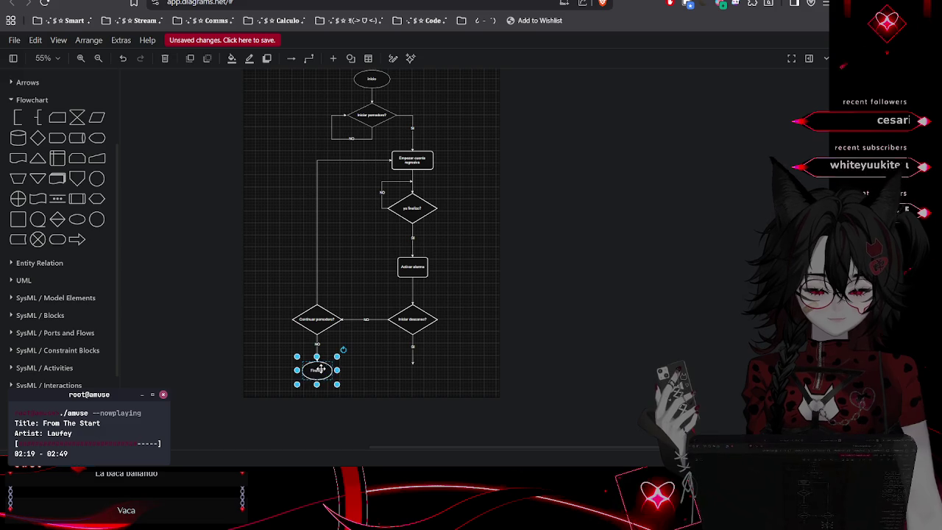
click(360, 375)
scroll(359, 367, up, 10)
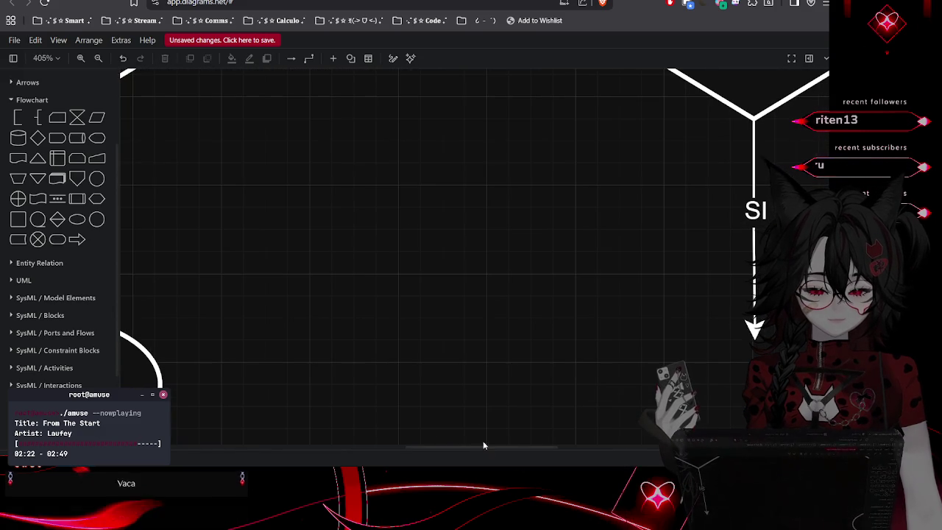
drag(476, 448, 413, 448)
Step: Attach the NO arrow under 'Continuar pomodoro?' to the top of the 'Finaliza' ellipse
click(344, 302)
drag(343, 313, 344, 322)
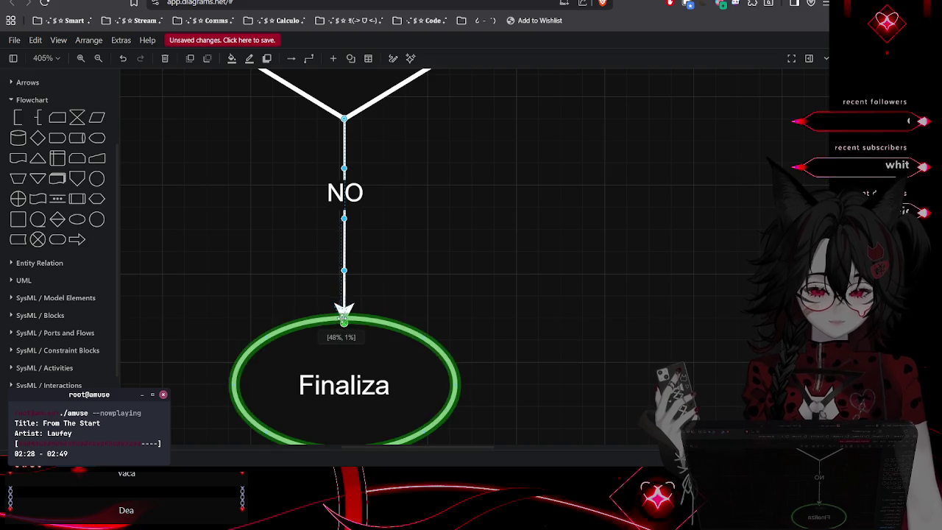
ctrl+scroll(450, 315, down, 4)
ctrl+scroll(450, 315, down, 3)
scroll(451, 320, down, 2)
mouse_move(484, 383)
mouse_down()
mouse_move(394, 317)
mouse_move(437, 435)
mouse_up()
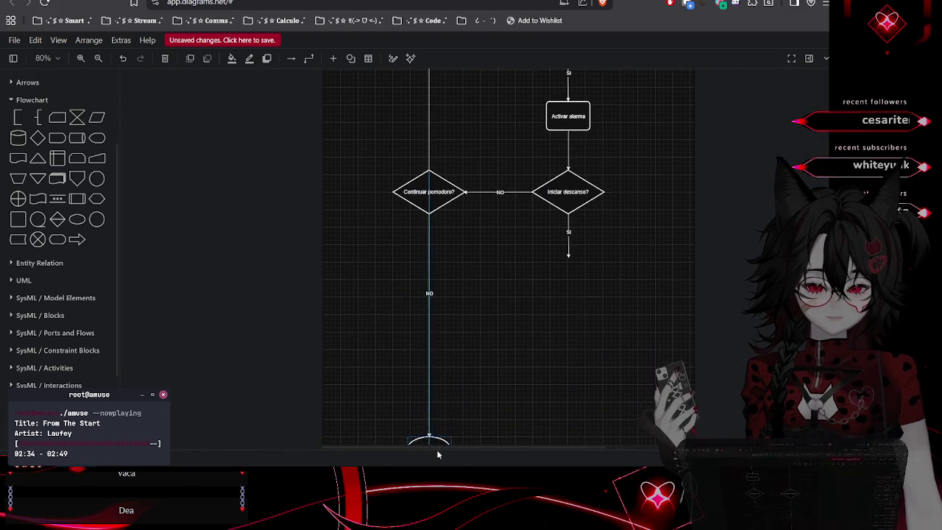
click(542, 363)
scroll(553, 336, down, 2)
scroll(553, 335, up, 3)
scroll(555, 335, up, 3)
scroll(555, 332, up, 3)
scroll(556, 328, up, 2)
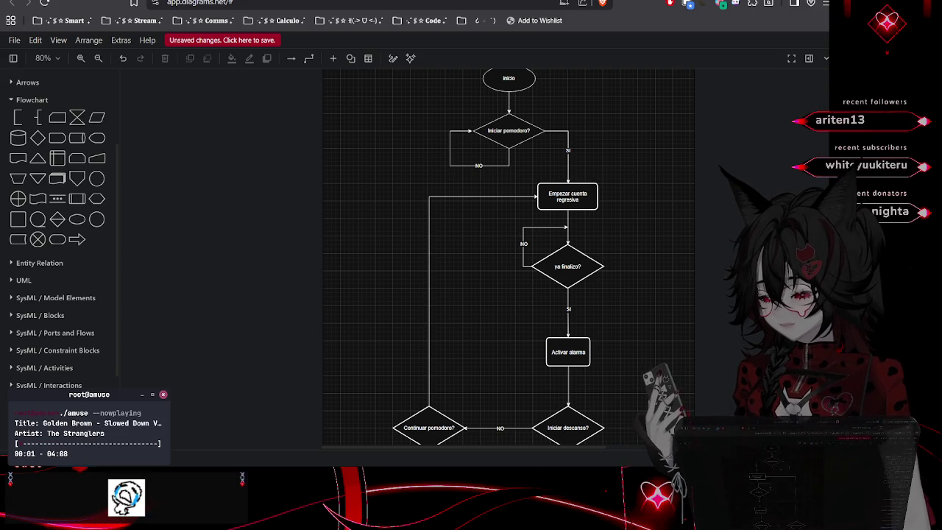
scroll(493, 335, down, 4)
scroll(461, 326, down, 1)
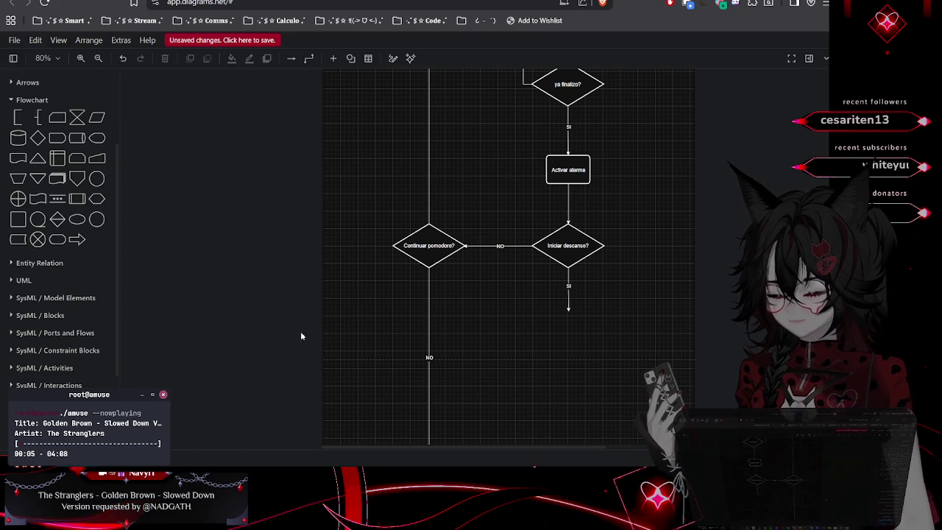
scroll(644, 311, down, 3)
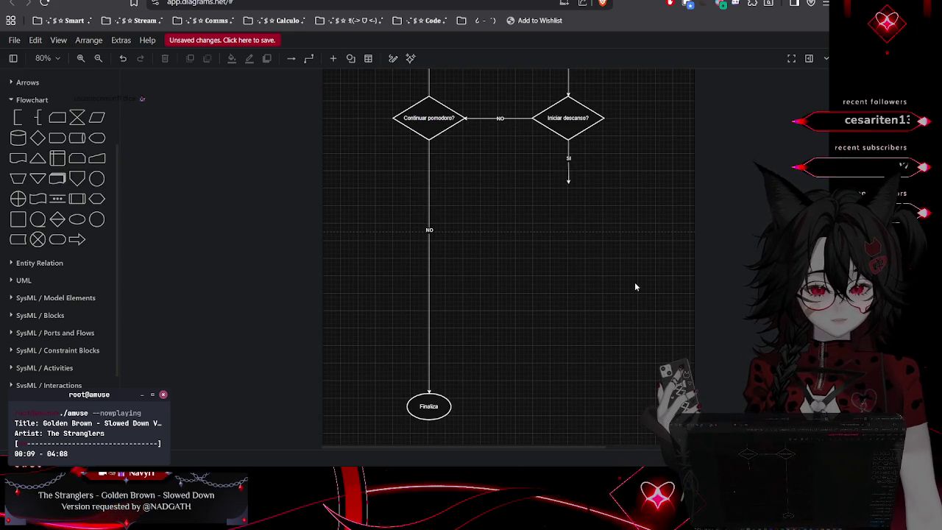
scroll(636, 286, up, 1)
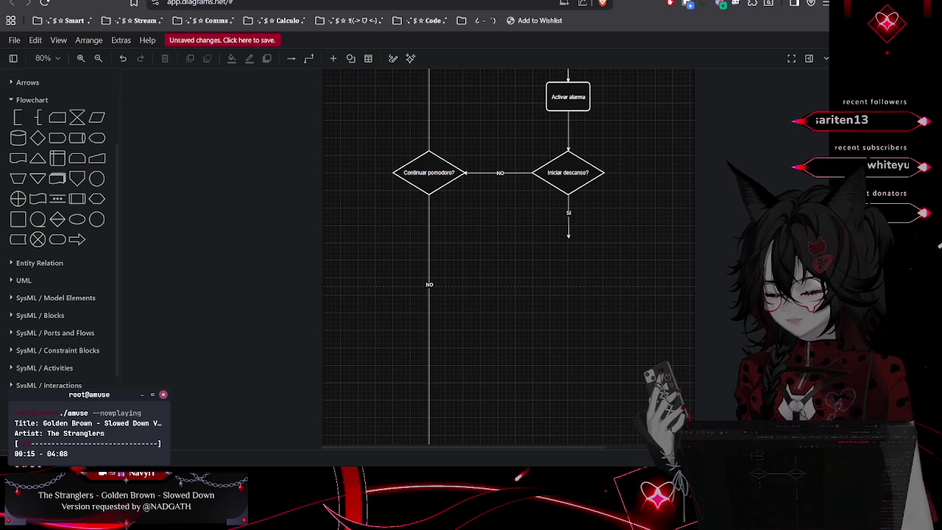
scroll(637, 275, up, 3)
scroll(637, 276, up, 2)
scroll(638, 277, up, 2)
scroll(637, 277, down, 3)
scroll(638, 277, up, 1)
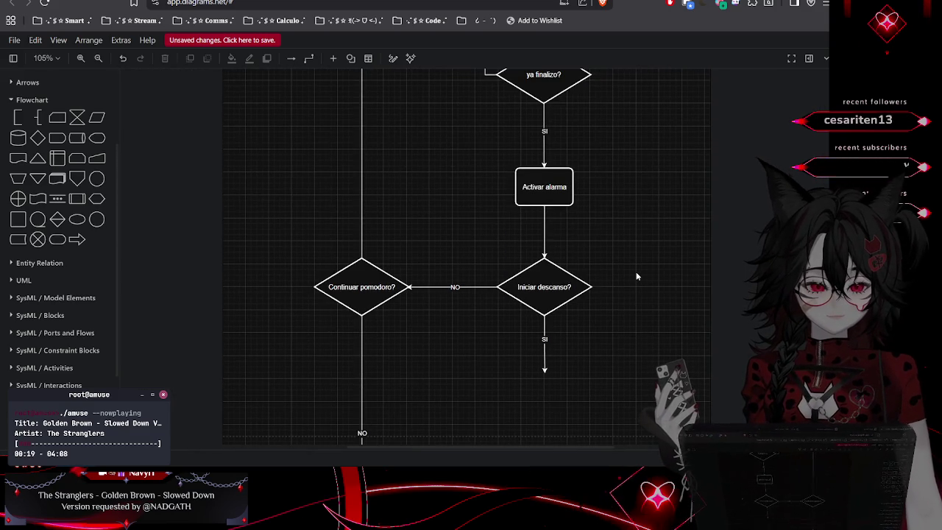
scroll(602, 294, up, 2)
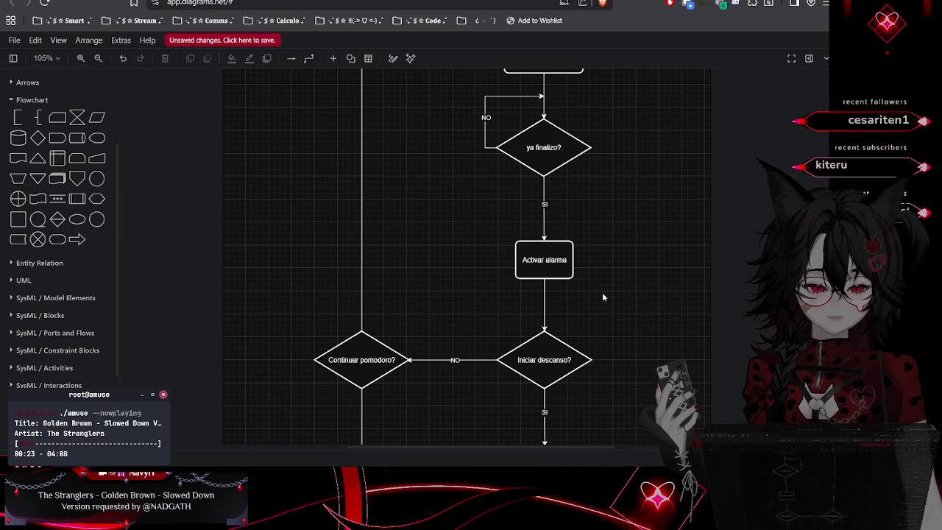
scroll(603, 297, up, 2)
scroll(605, 297, up, 1)
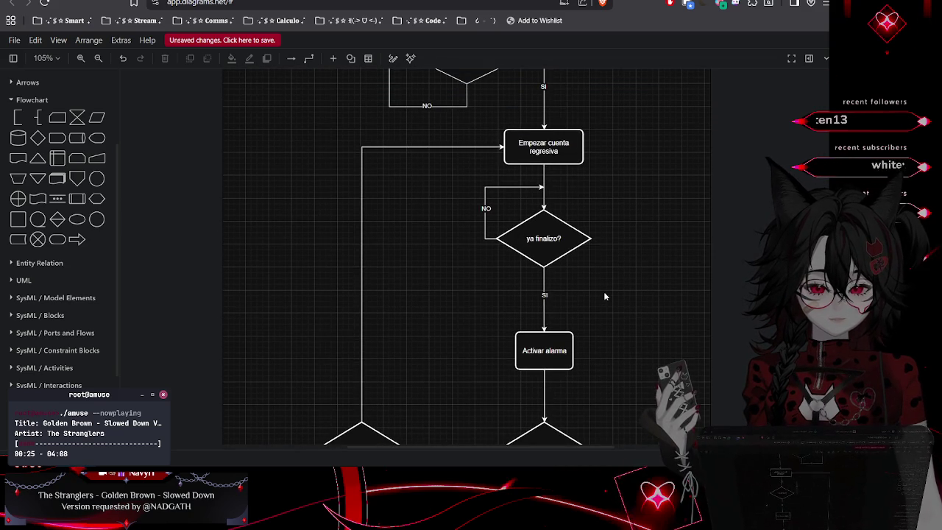
scroll(604, 297, down, 3)
scroll(606, 297, up, 2)
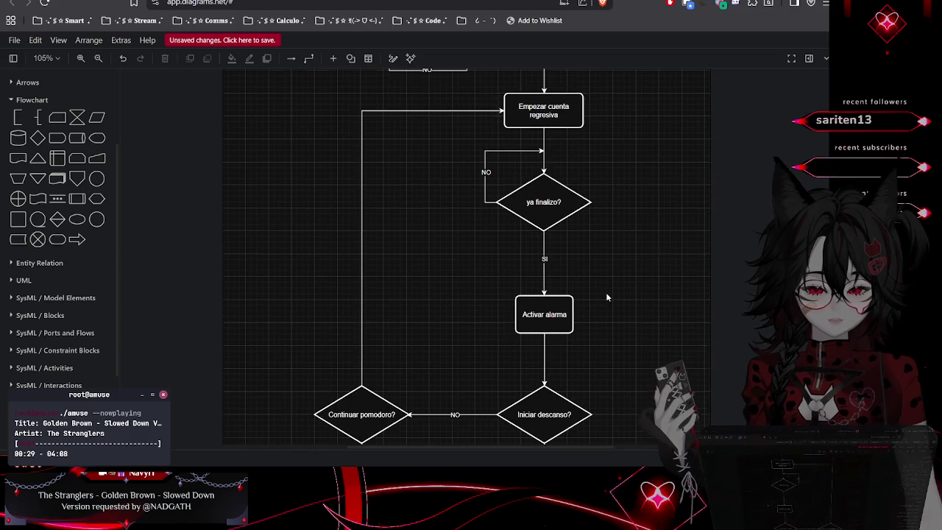
click(536, 108)
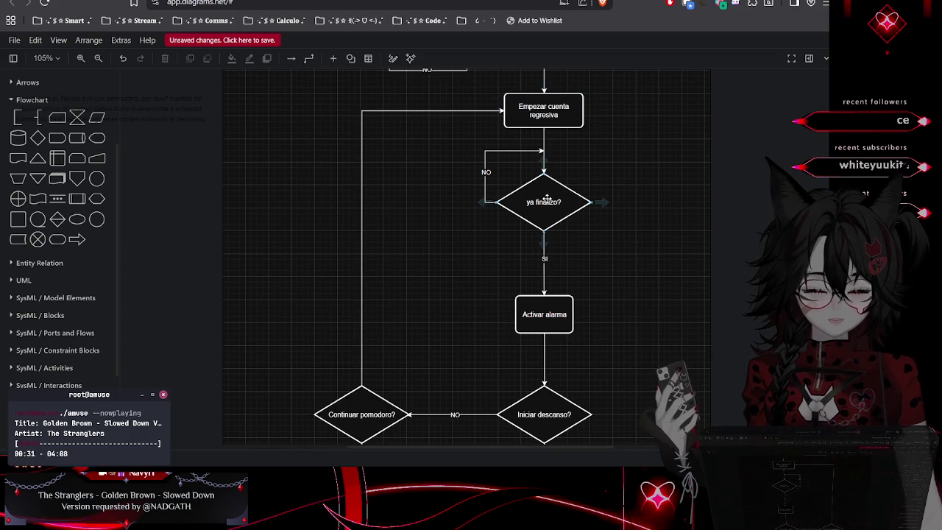
scroll(625, 226, down, 1)
scroll(626, 227, down, 2)
scroll(625, 228, down, 3)
scroll(625, 229, down, 1)
scroll(627, 232, up, 3)
scroll(627, 232, up, 4)
scroll(626, 233, up, 3)
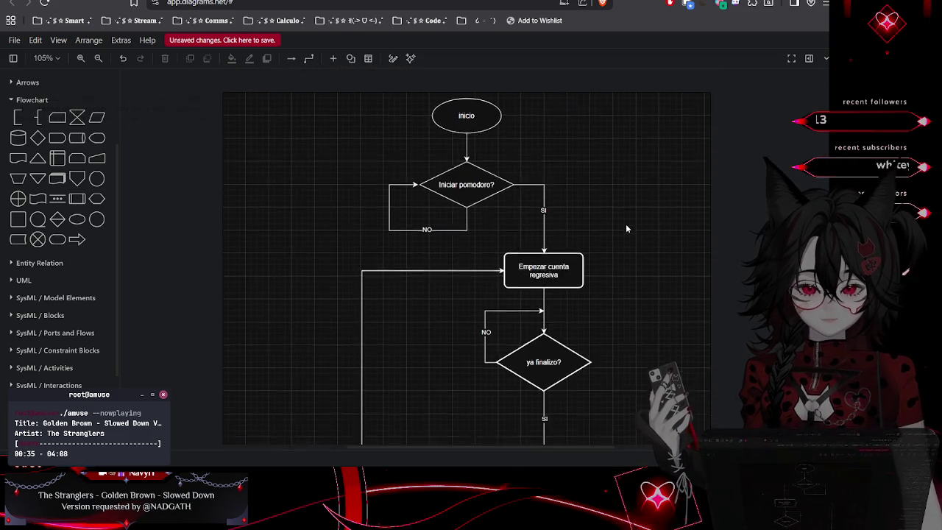
click(414, 274)
Step: Reattach the 'Continuar pomodoro?' loop-back to 'Iniciar pomodoro?', running up the far left
mouse_move(503, 275)
mouse_down()
mouse_move(354, 161)
mouse_move(359, 147)
mouse_move(400, 234)
mouse_up()
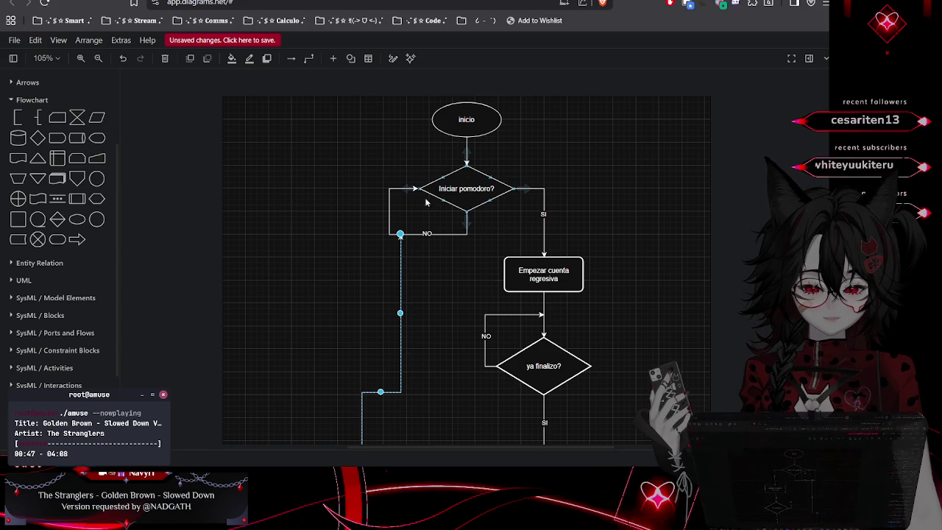
drag(401, 234, 442, 177)
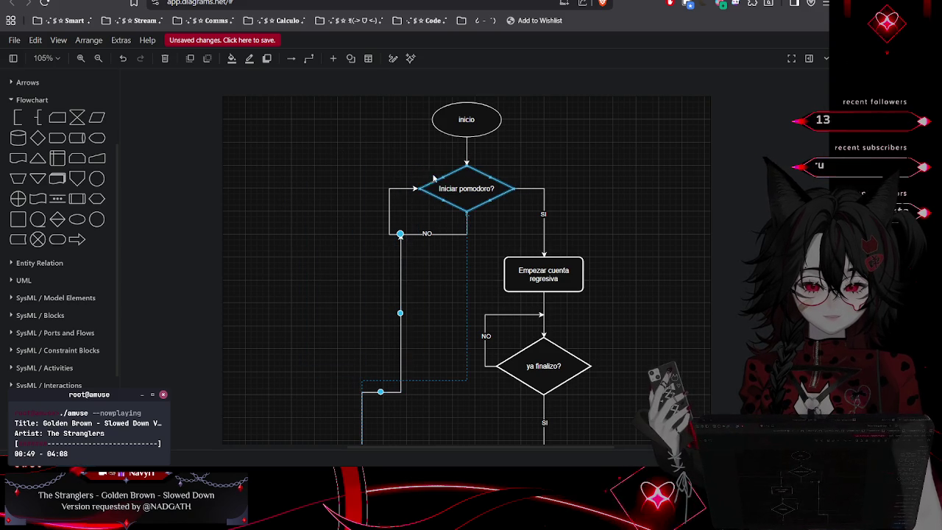
drag(442, 280, 361, 250)
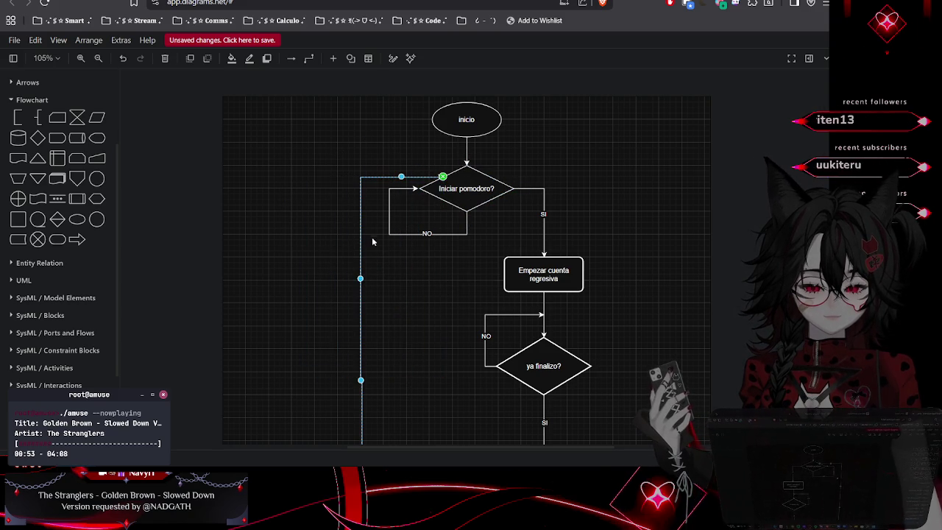
click(418, 332)
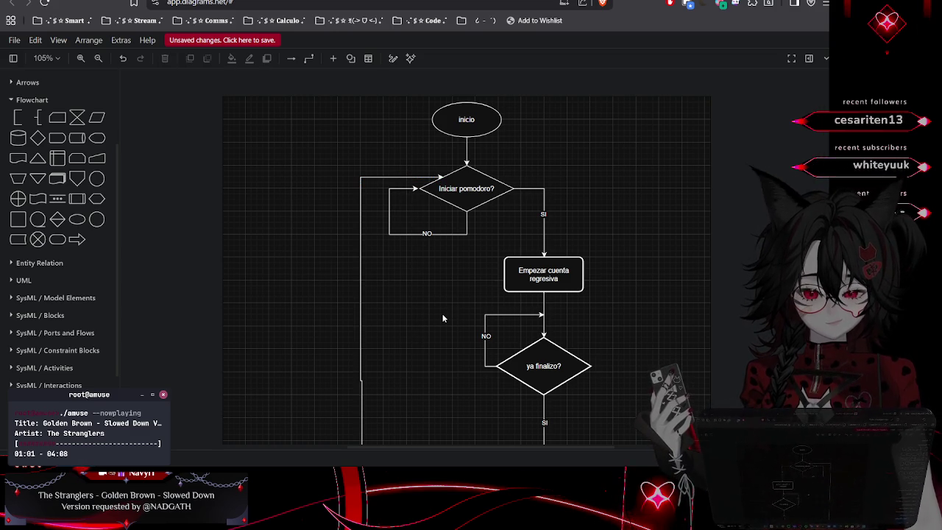
ctrl+scroll(441, 314, down, 5)
Step: Zoom in on the loops and nudge the long left loop-back connector's path
ctrl+scroll(442, 311, up, 2)
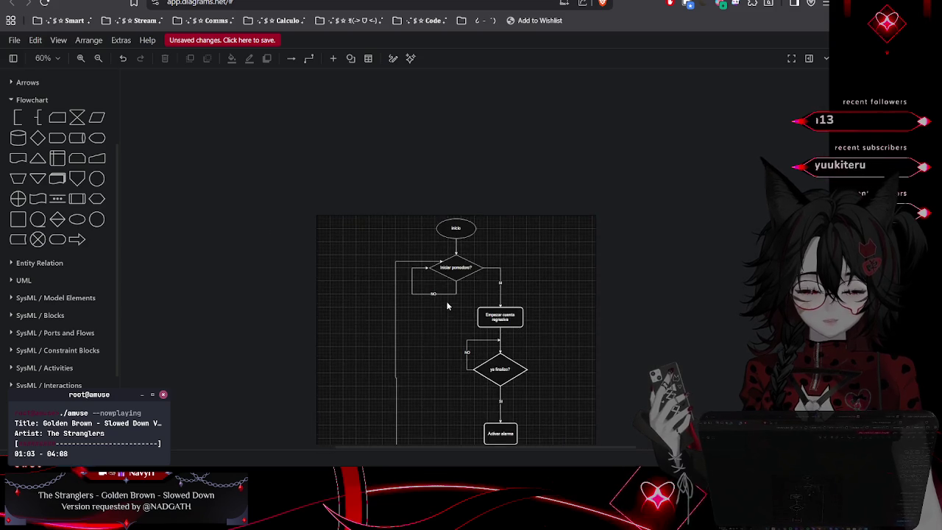
scroll(449, 295, down, 4)
scroll(449, 287, down, 2)
scroll(452, 290, up, 1)
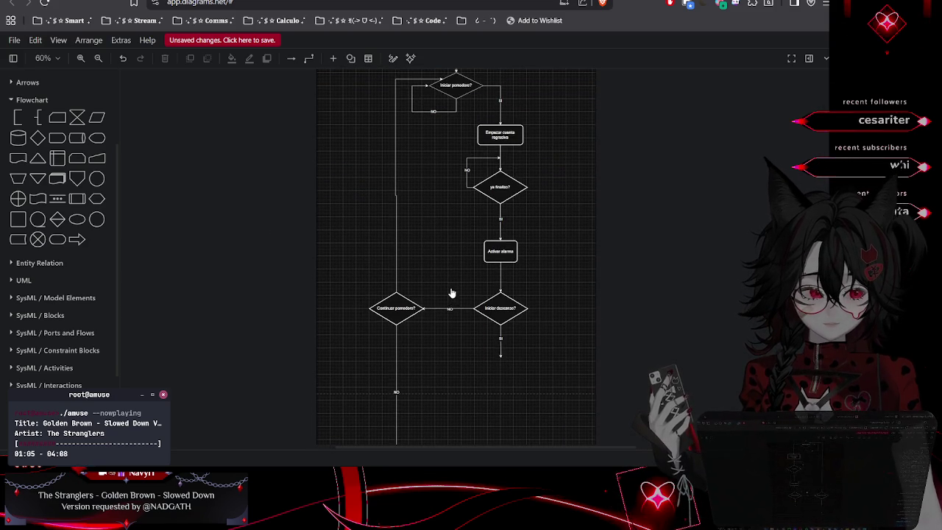
scroll(450, 287, up, 1)
scroll(452, 284, down, 1)
scroll(452, 281, down, 2)
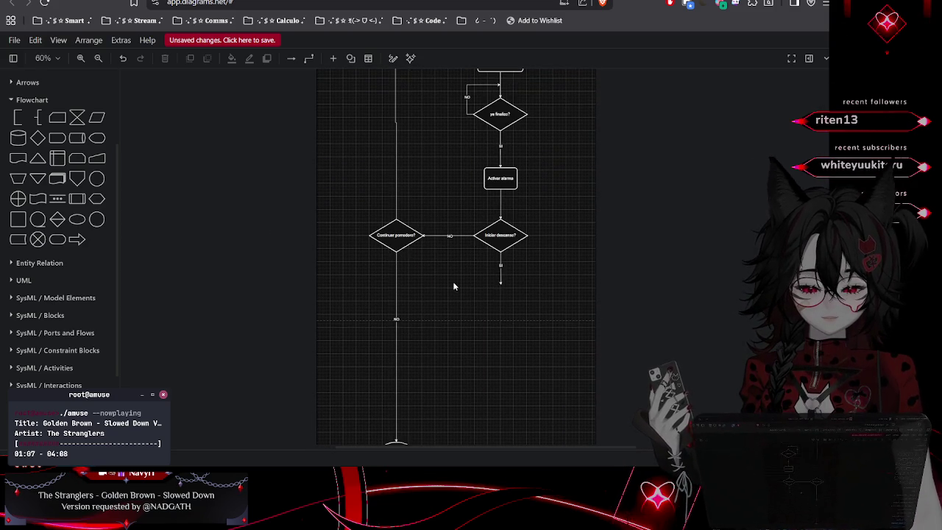
scroll(445, 281, up, 2)
ctrl+scroll(437, 228, up, 5)
scroll(436, 232, down, 1)
scroll(412, 230, up, 3)
scroll(379, 227, up, 2)
scroll(371, 226, up, 2)
scroll(367, 221, up, 1)
click(336, 202)
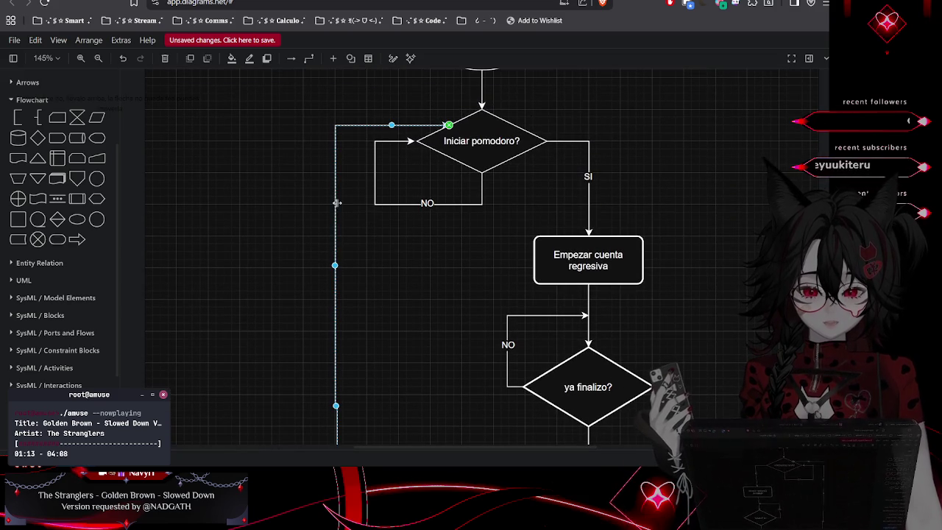
drag(336, 260, 336, 260)
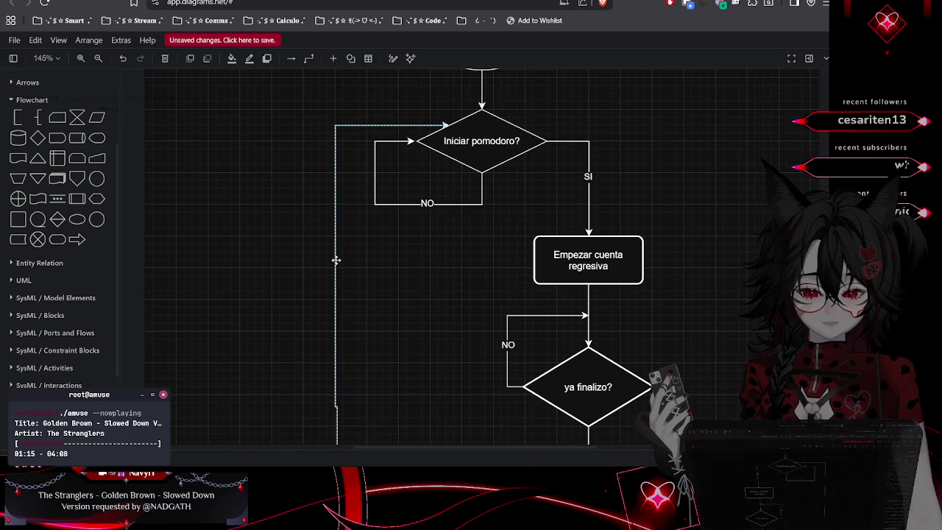
Step: Straighten the NO loop's upper segment so it re-enters Iniciar pomodoro? lower on its left
click(397, 141)
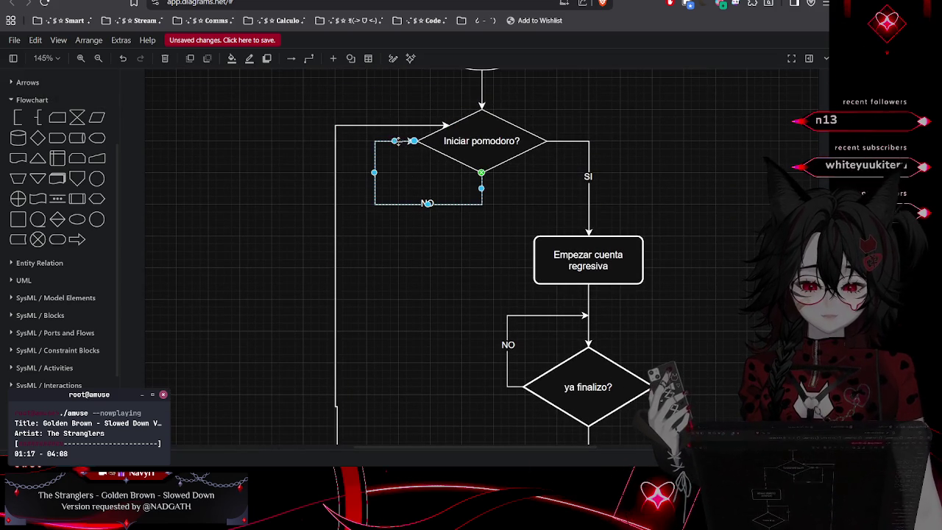
mouse_move(394, 140)
mouse_down()
mouse_move(394, 164)
mouse_move(448, 158)
mouse_up()
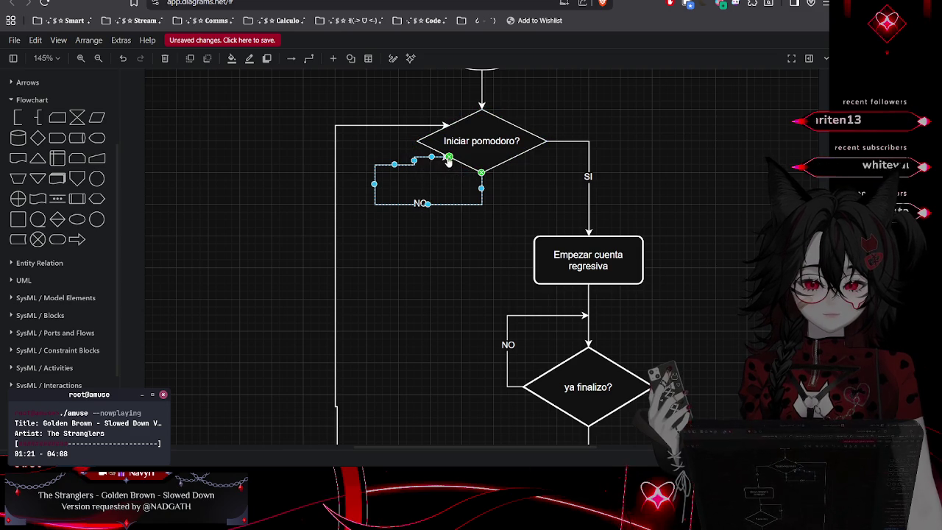
drag(394, 163, 394, 157)
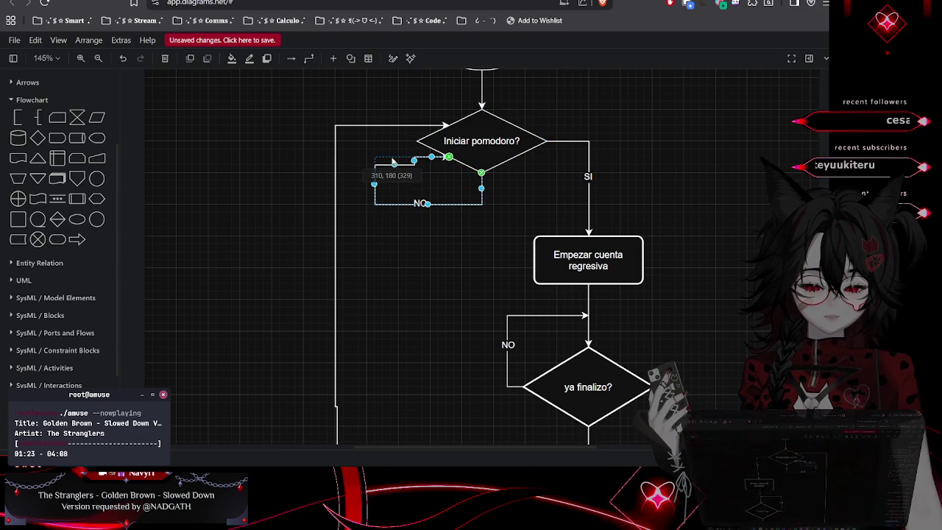
click(389, 133)
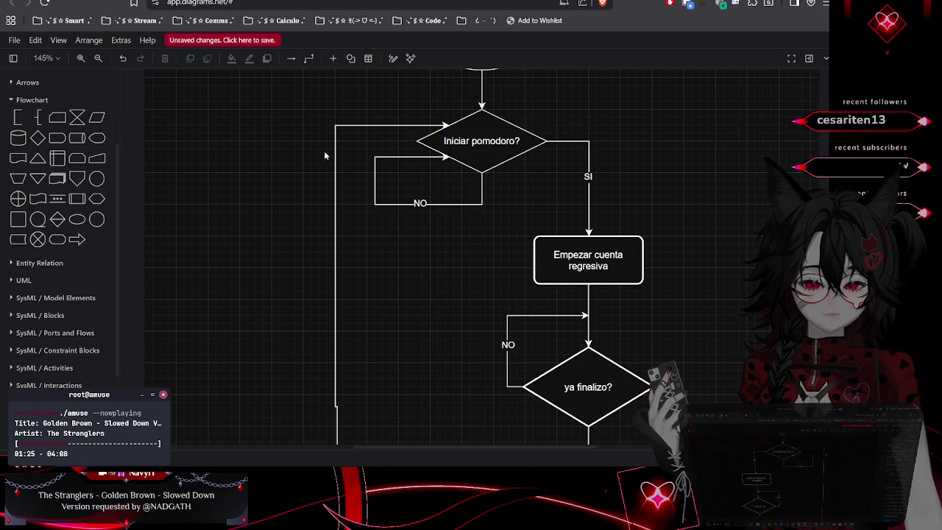
Step: Select and inspect the long left loop-back connector, zooming around the diagram
click(338, 126)
scroll(382, 254, down, 2)
scroll(347, 221, down, 1)
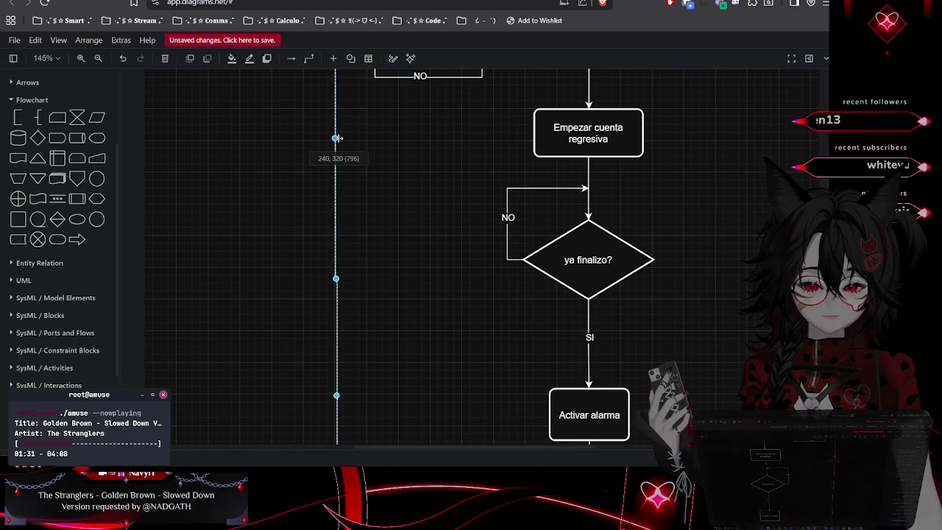
click(383, 176)
scroll(383, 179, up, 3)
scroll(385, 182, up, 2)
scroll(387, 190, down, 5)
scroll(361, 170, down, 4)
scroll(356, 177, down, 3)
scroll(358, 188, up, 2)
scroll(346, 184, up, 2)
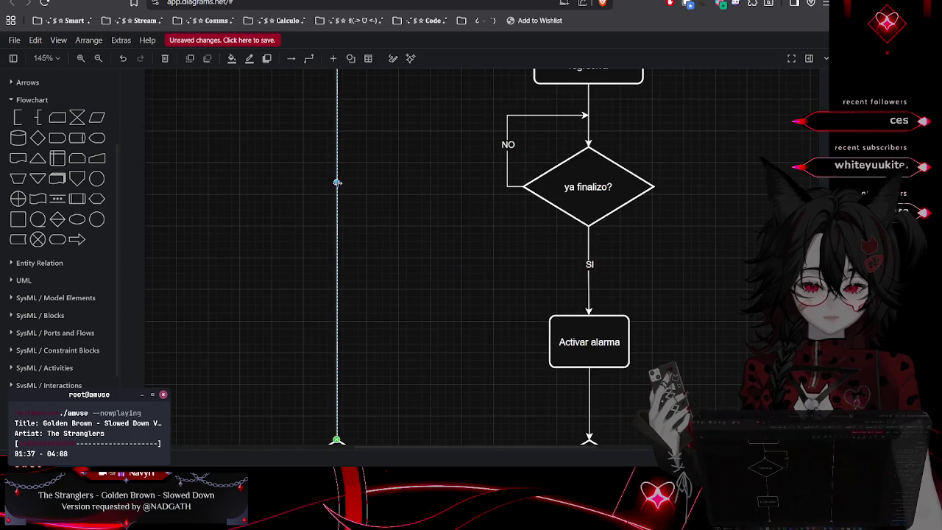
Step: Add an 'SI' label to the vertical loop-back connector rising from Continuar pomodoro?
double_click(338, 183)
click(394, 196)
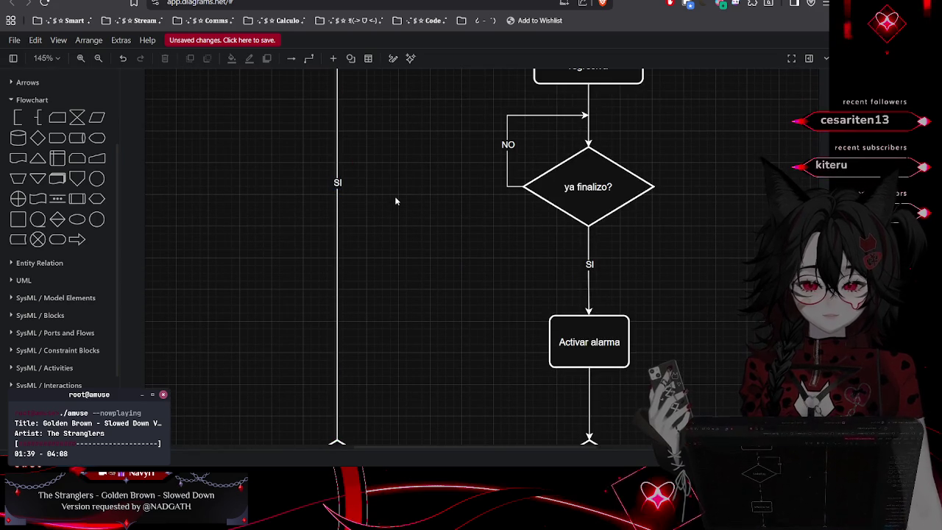
ctrl+scroll(430, 206, down, 3)
scroll(431, 211, up, 2)
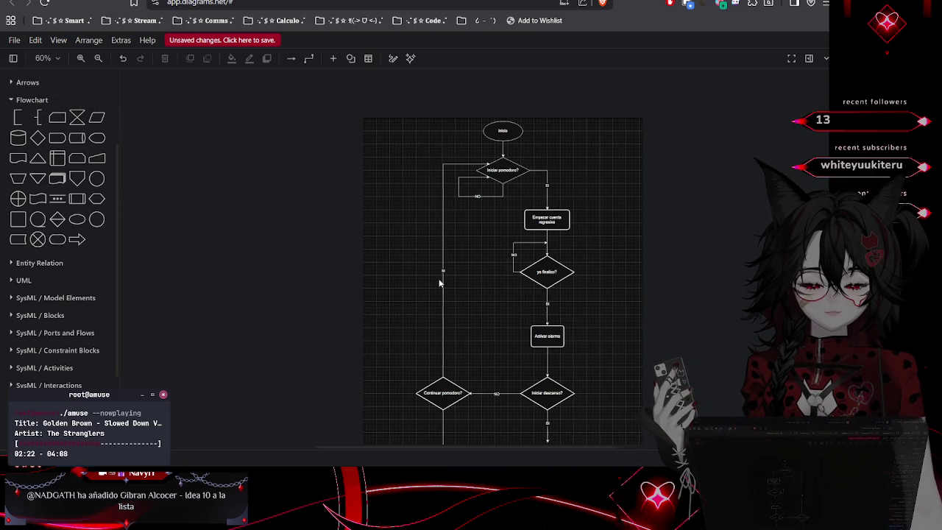
Step: Attach the NO loop's end to Iniciar pomodoro?'s left point and pull its bottom segment closer
scroll(438, 283, up, 3)
scroll(439, 278, up, 3)
scroll(437, 269, up, 2)
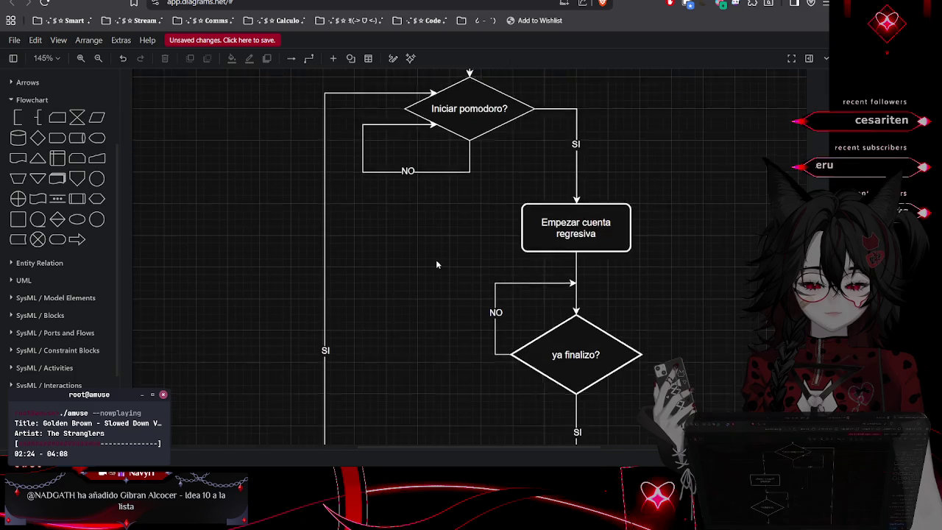
scroll(431, 243, up, 2)
click(417, 214)
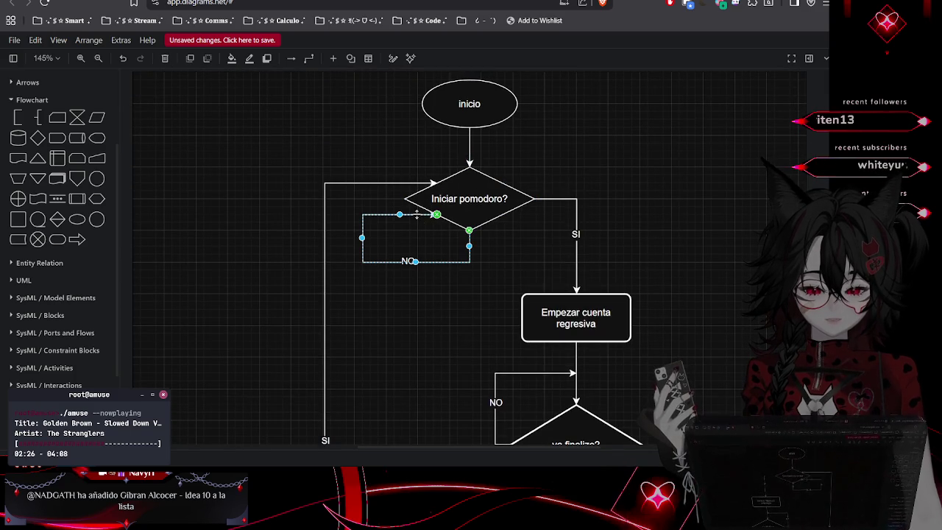
drag(436, 215, 405, 200)
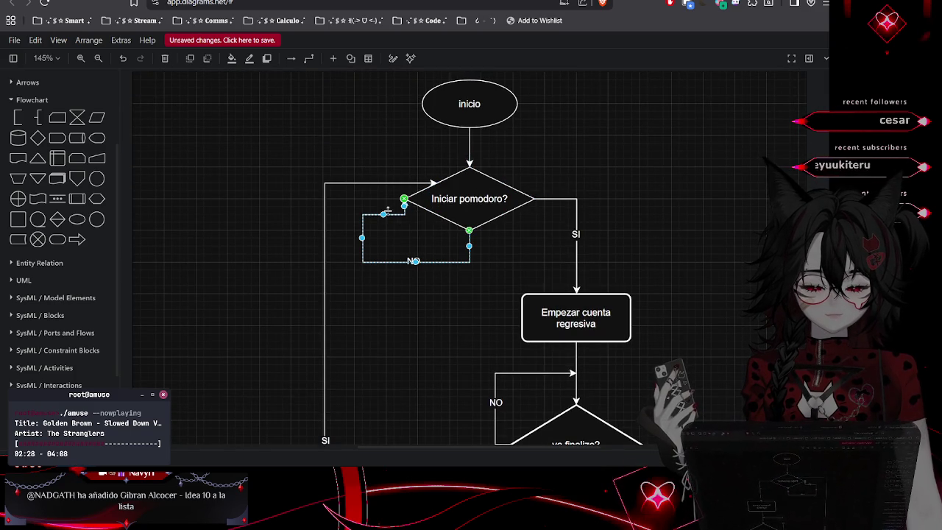
drag(383, 213, 382, 211)
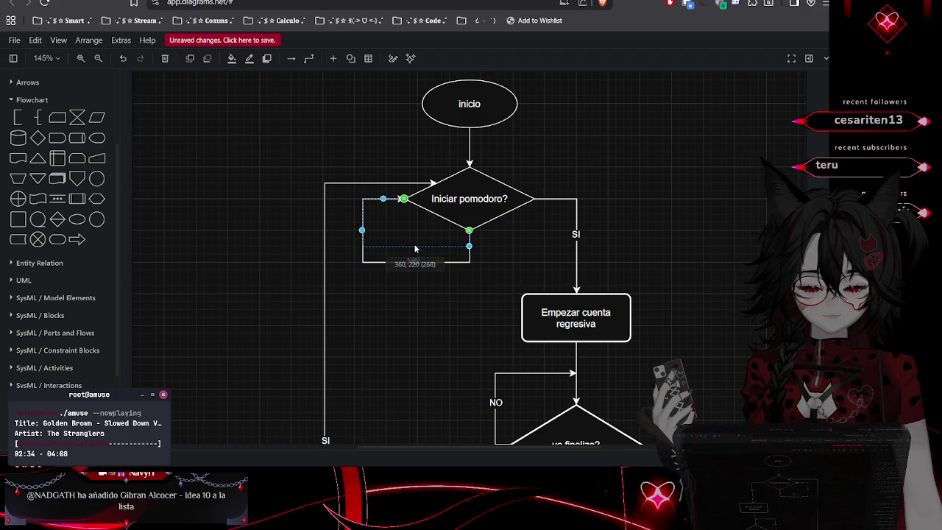
drag(414, 261, 415, 237)
click(445, 268)
Step: Reroute the SI loop-back's end onto the SI line above Empezar cuenta regresiva
click(372, 183)
drag(439, 186, 577, 265)
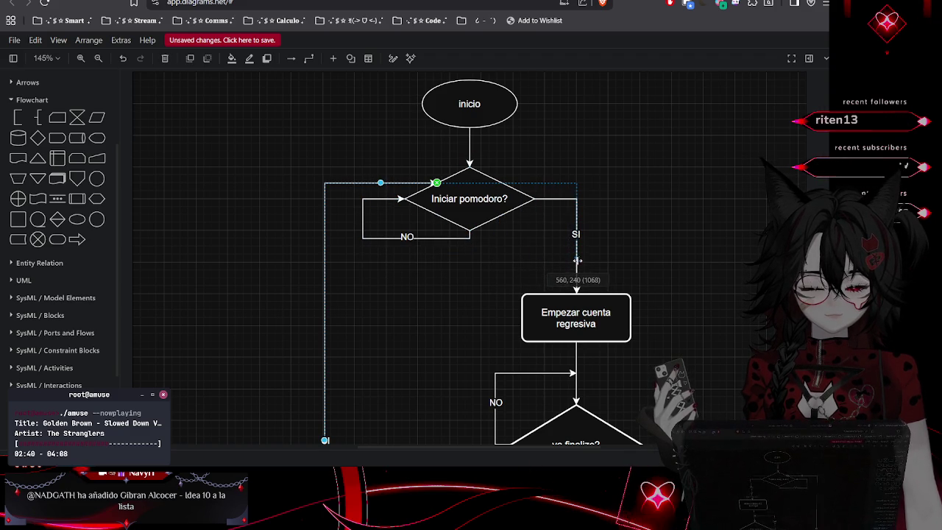
drag(578, 265, 576, 261)
drag(450, 183, 452, 262)
click(654, 250)
scroll(654, 251, down, 2)
scroll(654, 250, down, 2)
ctrl+scroll(653, 239, down, 4)
scroll(653, 239, down, 1)
scroll(653, 240, down, 1)
scroll(653, 240, down, 1)
ctrl+scroll(653, 239, up, 1)
ctrl+scroll(653, 239, up, 2)
scroll(653, 239, up, 2)
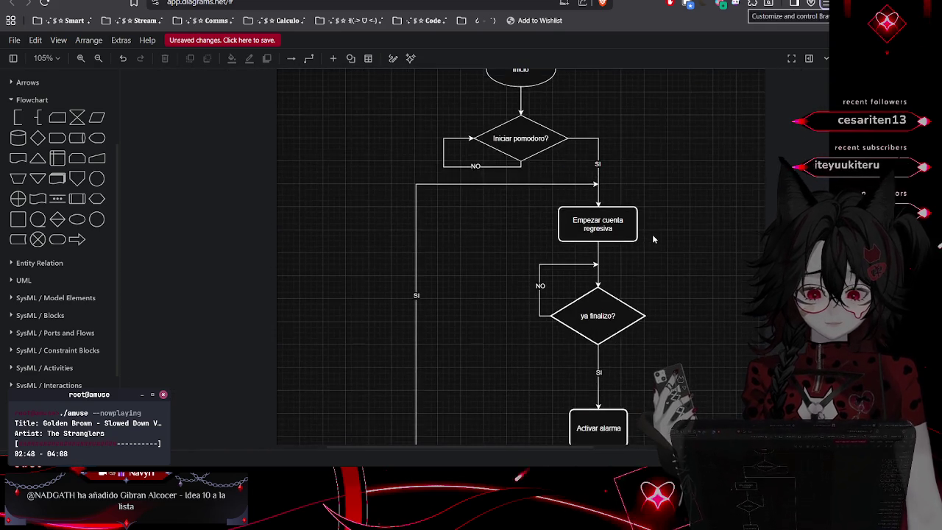
scroll(653, 240, up, 1)
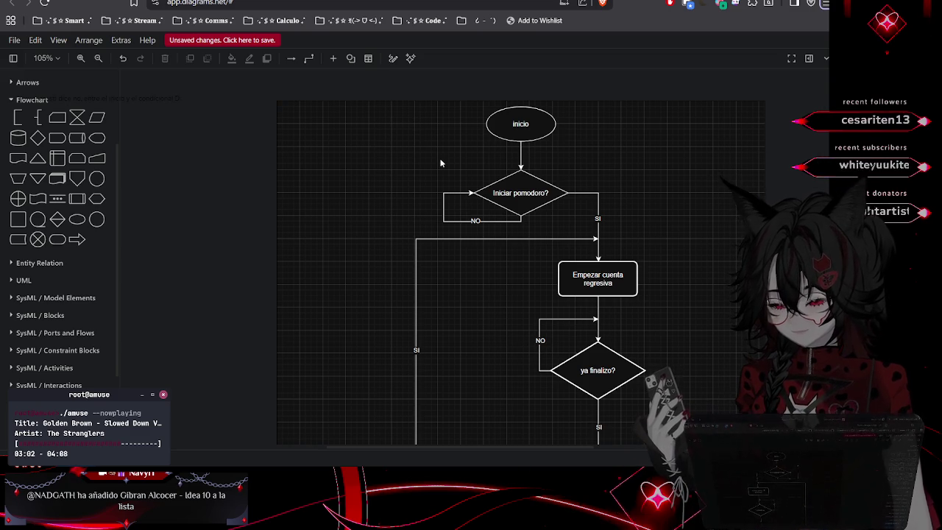
Step: Move the SI loop-back's end up toward the line below inicio, aligning its last bend
click(578, 240)
drag(597, 240, 519, 152)
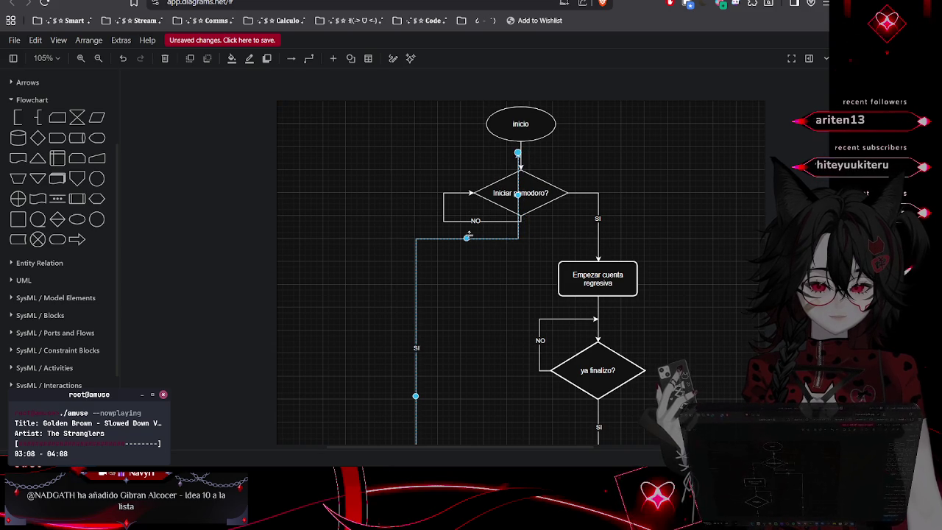
drag(467, 238, 456, 158)
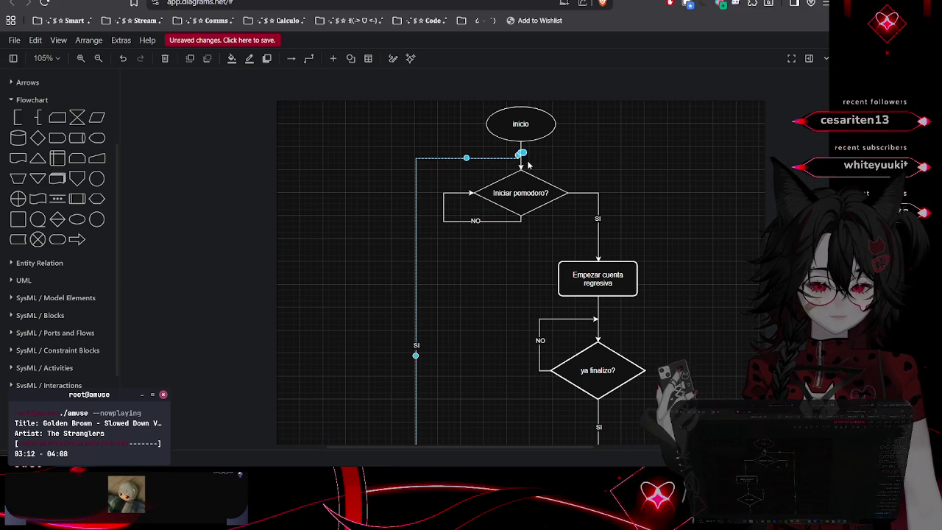
scroll(530, 167, up, 10)
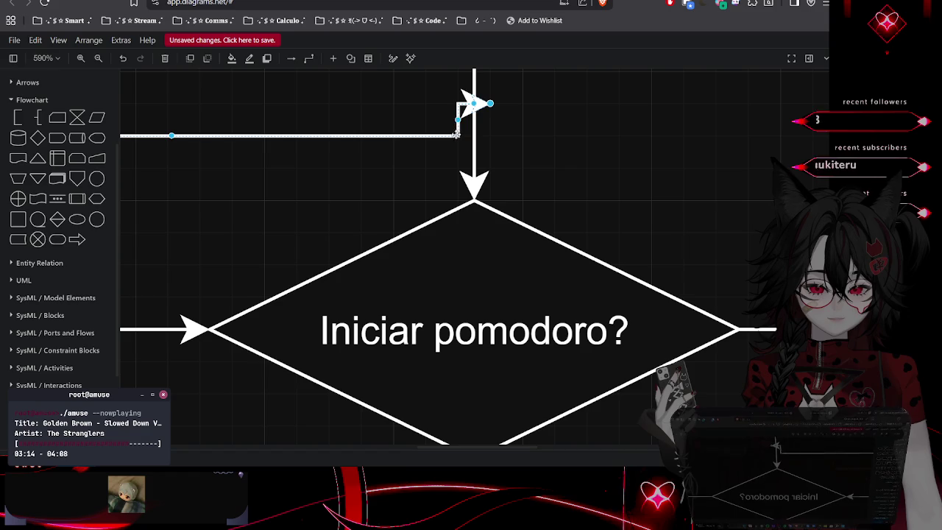
drag(458, 120, 395, 122)
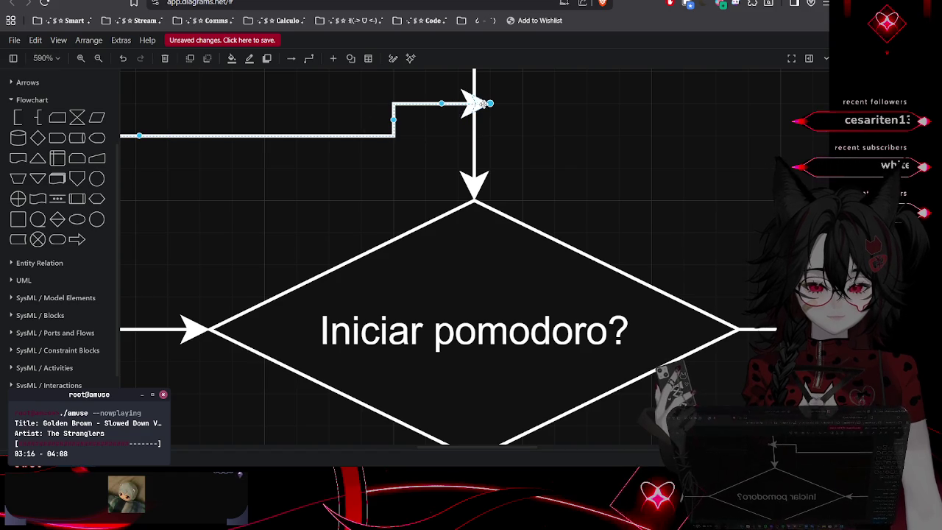
drag(490, 108, 465, 110)
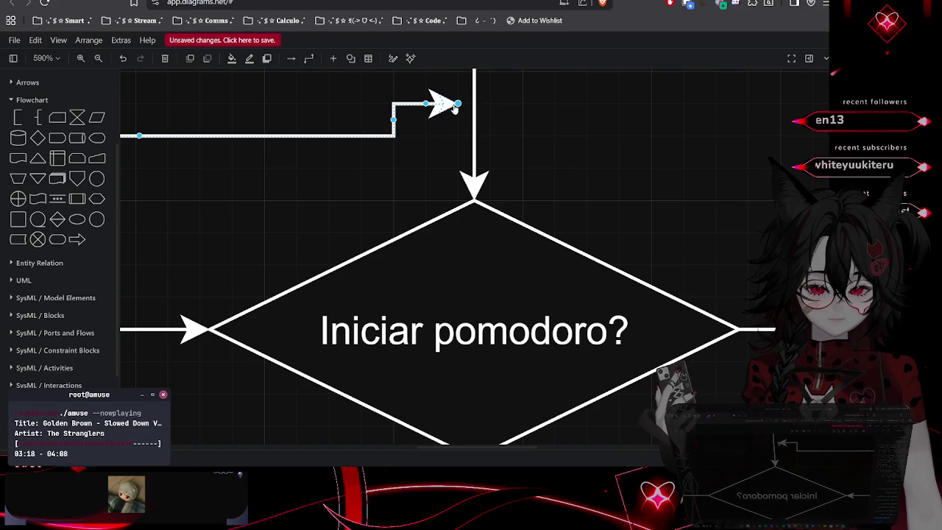
mouse_move(465, 110)
mouse_down()
mouse_move(458, 112)
mouse_move(473, 118)
mouse_move(403, 118)
mouse_move(473, 138)
mouse_up()
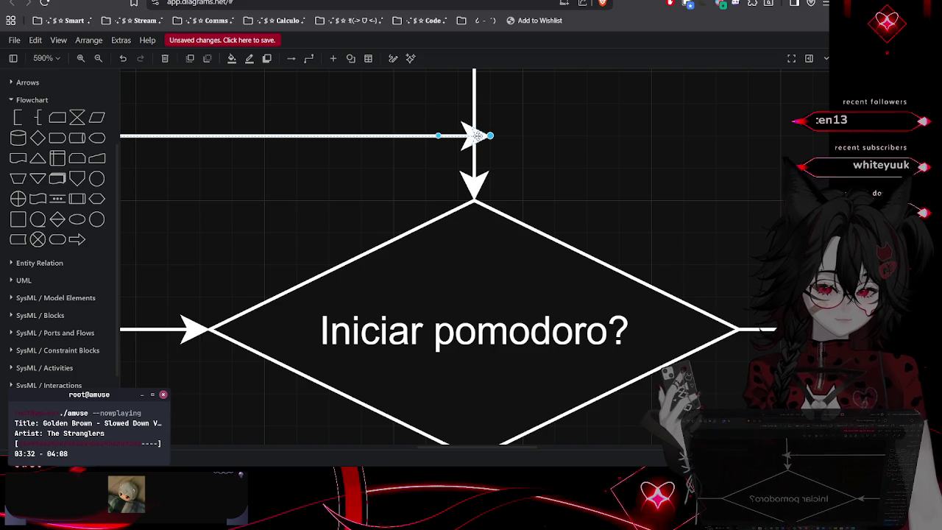
Step: Snap the returning SI arrow tip onto the vertical line feeding Iniciar pomodoro?
drag(469, 137, 445, 137)
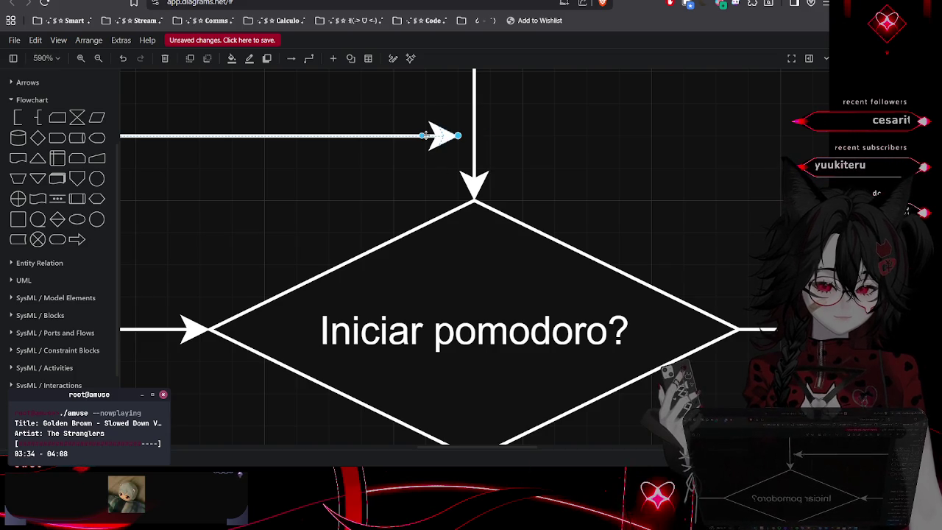
mouse_move(459, 135)
mouse_down()
mouse_move(468, 136)
mouse_move(459, 137)
mouse_up()
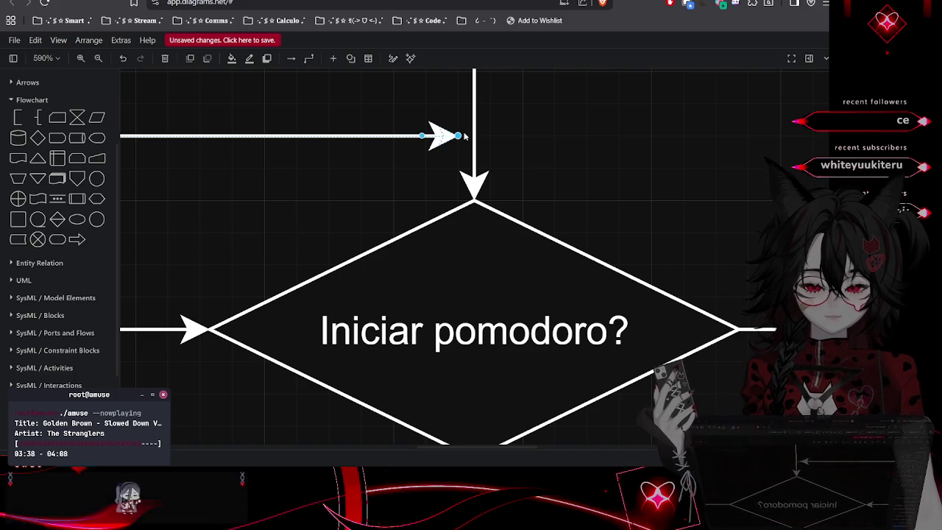
scroll(464, 137, up, 6)
click(374, 145)
drag(334, 144, 361, 143)
mouse_move(453, 148)
mouse_down()
mouse_move(492, 148)
mouse_move(449, 145)
mouse_up()
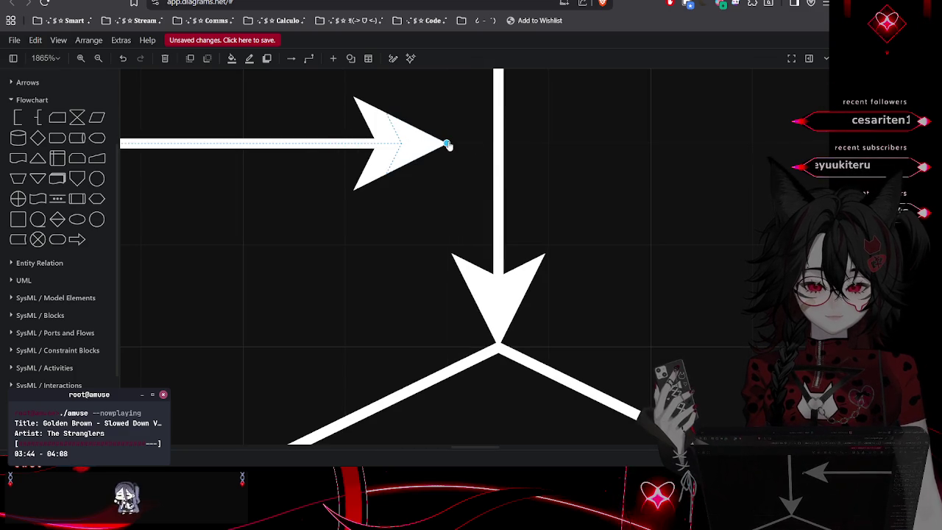
scroll(493, 143, down, 3)
scroll(478, 145, down, 2)
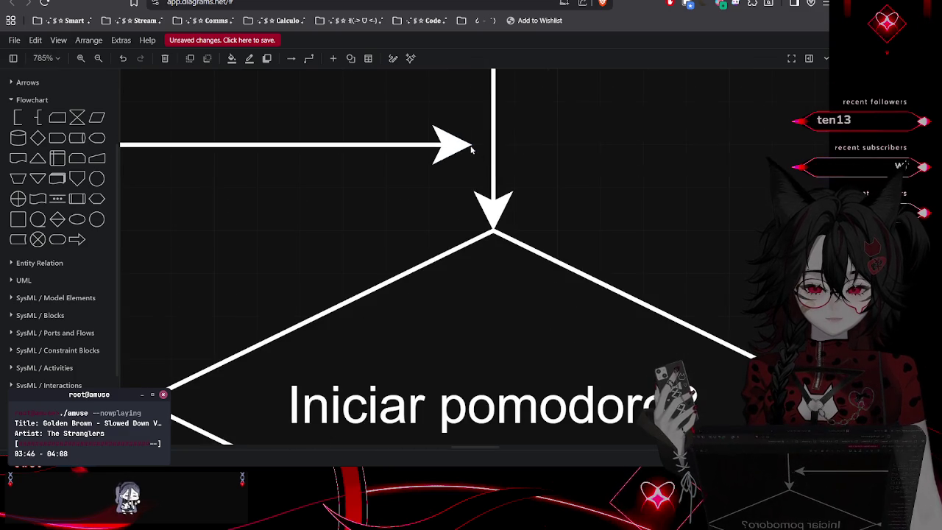
drag(472, 146, 508, 147)
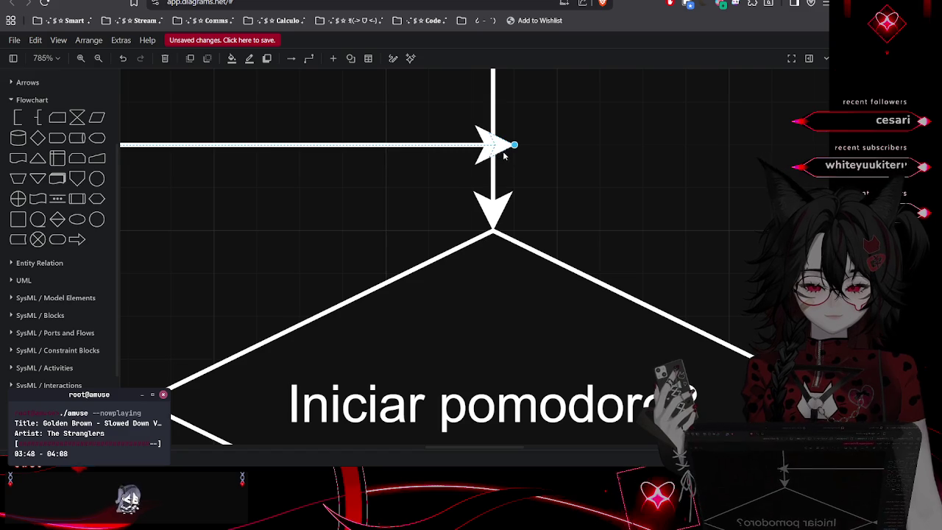
scroll(523, 153, down, 8)
scroll(594, 162, down, 3)
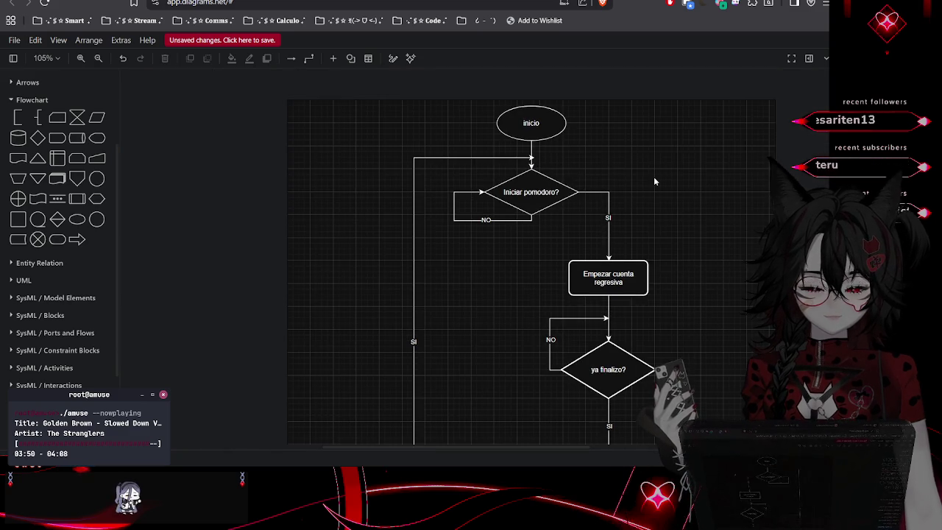
scroll(654, 177, down, 2)
scroll(653, 177, down, 2)
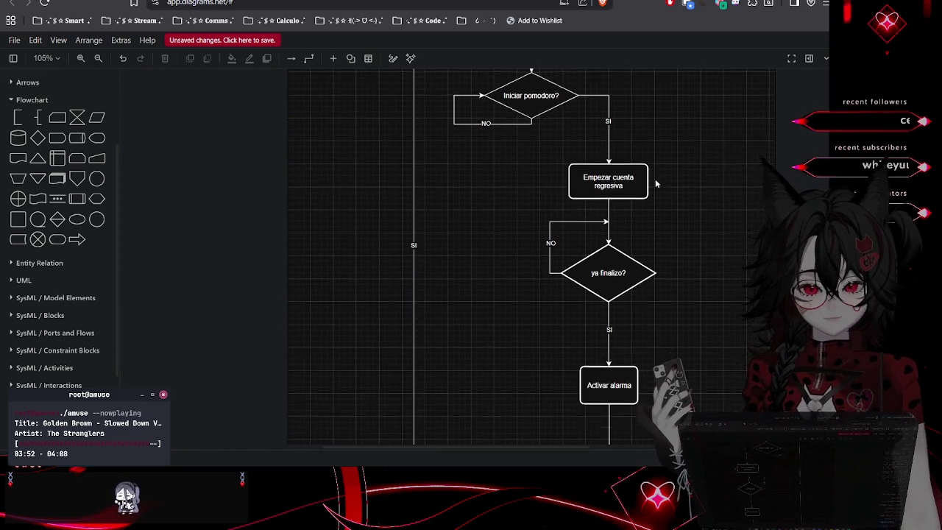
scroll(655, 181, down, 1)
scroll(656, 181, up, 2)
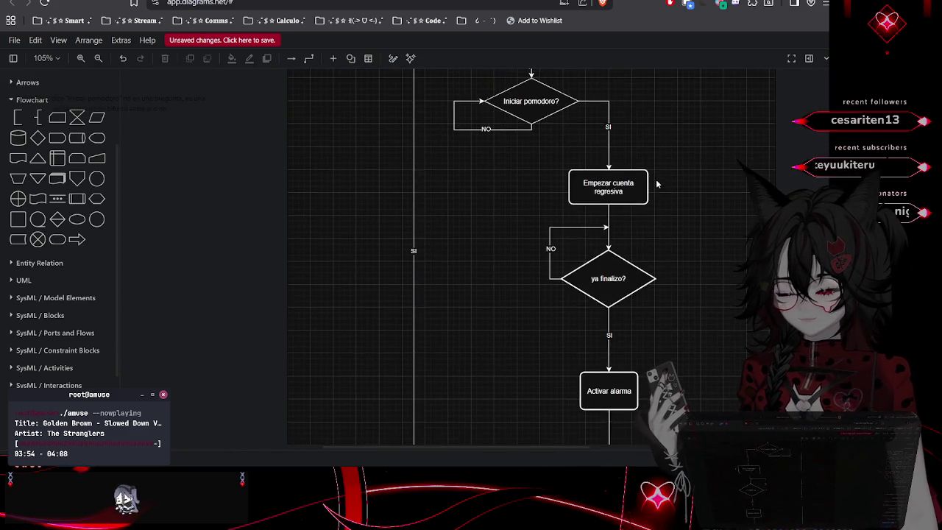
scroll(656, 184, up, 2)
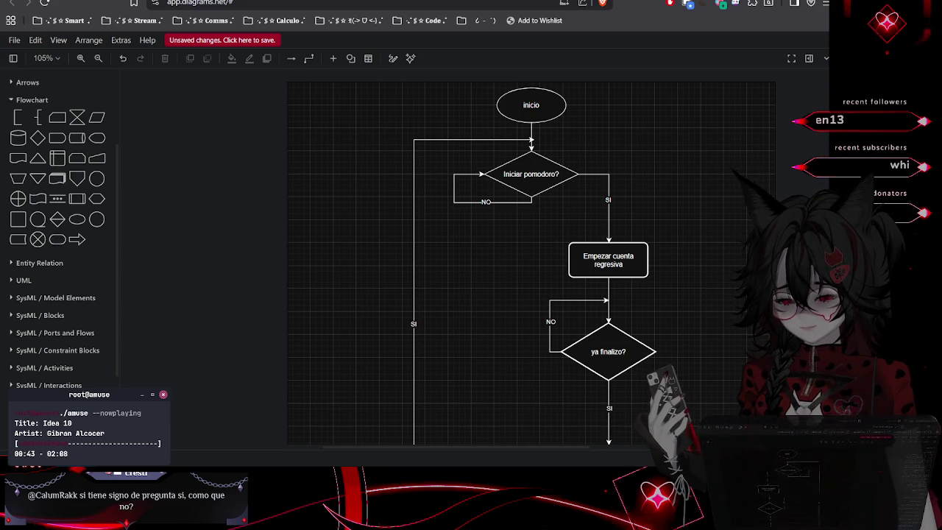
scroll(510, 265, down, 4)
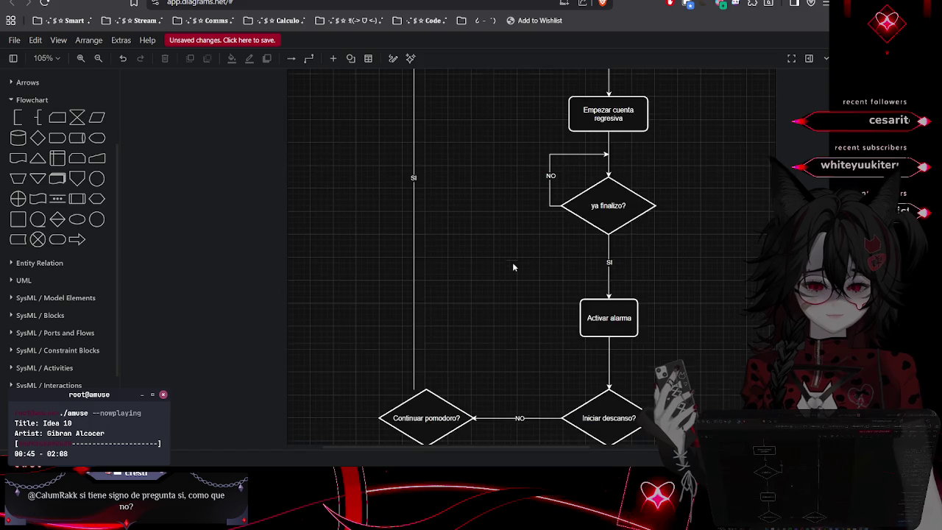
scroll(512, 265, down, 4)
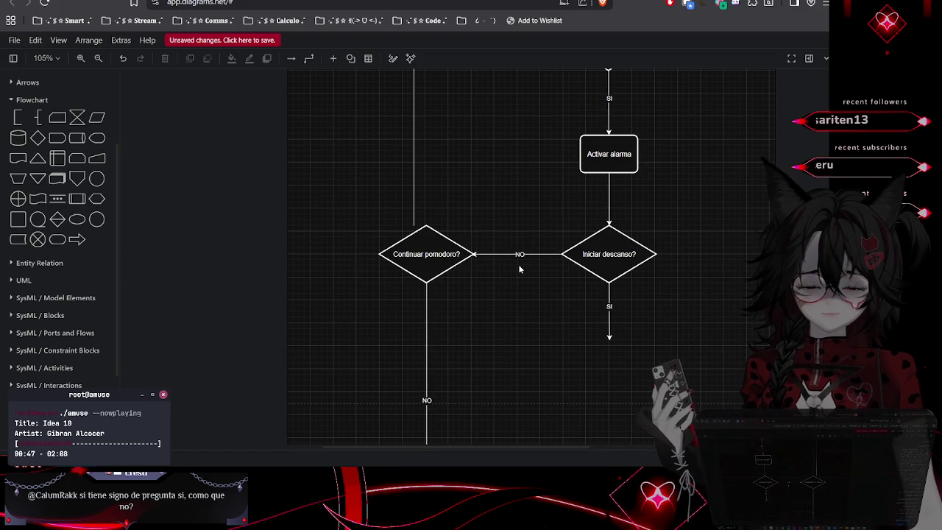
scroll(530, 269, up, 3)
scroll(543, 270, up, 3)
scroll(546, 265, up, 1)
scroll(548, 263, up, 1)
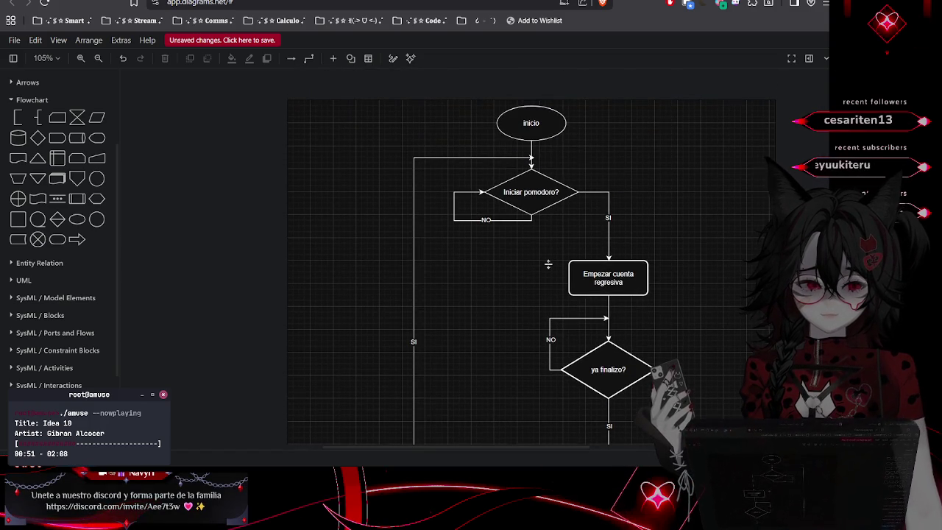
scroll(548, 265, down, 2)
scroll(547, 266, down, 1)
scroll(547, 266, up, 1)
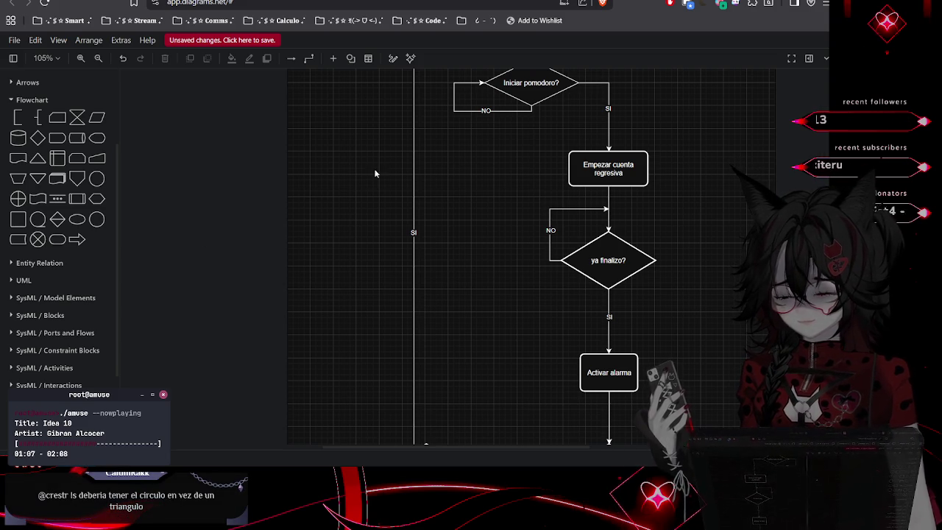
scroll(505, 133, up, 1)
Step: Prefix '¿' to the questions, giving ¿Iniciar pomodoro? and ¿ya finalizo?
click(505, 119)
key(F2)
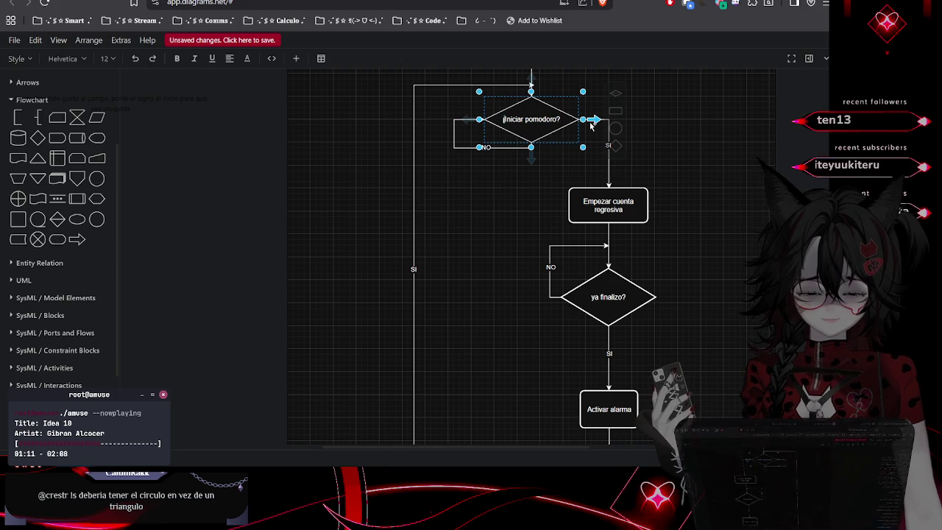
text(¿)
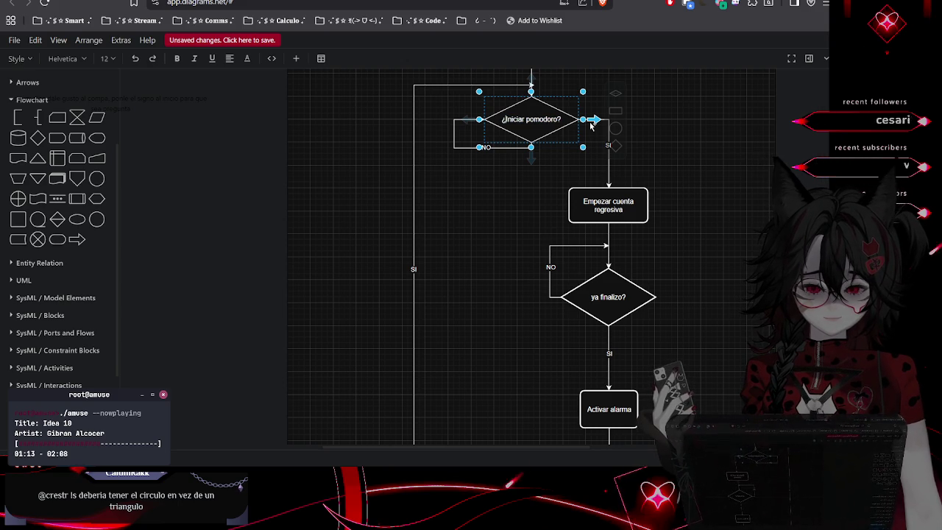
double_click(592, 299)
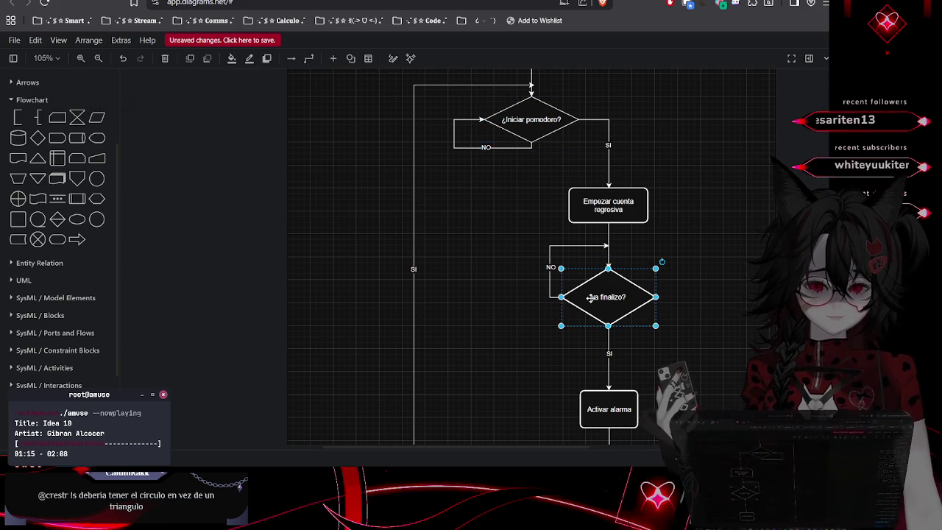
click(591, 298)
text(¿)
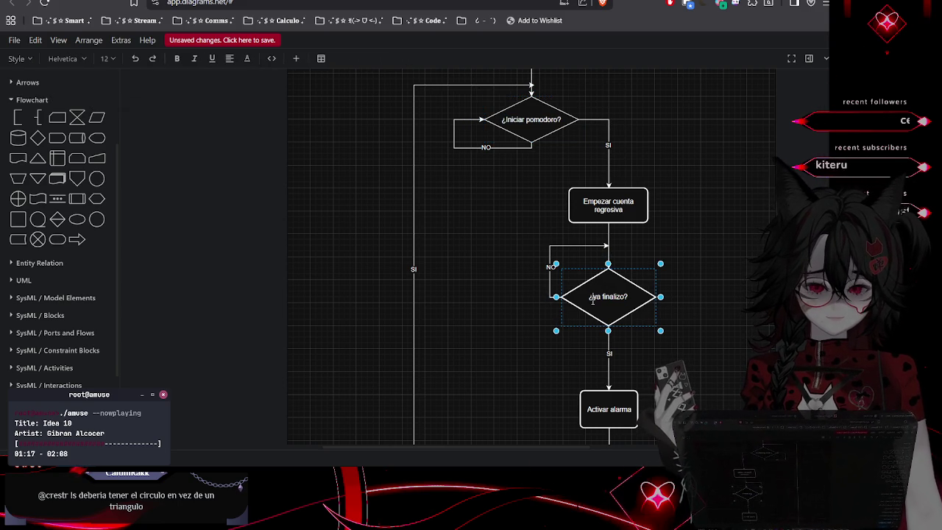
click(754, 345)
Step: Prefix '¿' to make ¿Iniciar descanso? and ¿Continuar pomodoro?
scroll(739, 352, down, 5)
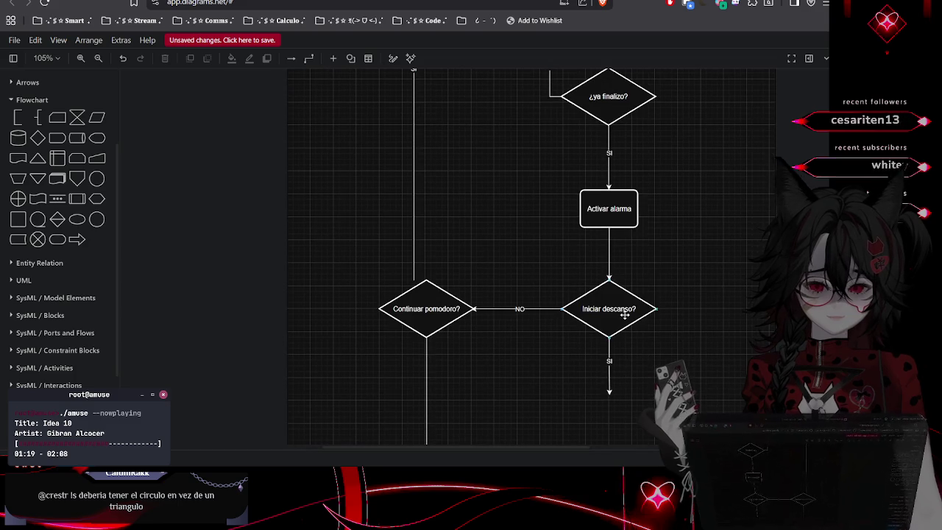
double_click(622, 312)
click(605, 324)
text(¿)
click(404, 310)
double_click(403, 310)
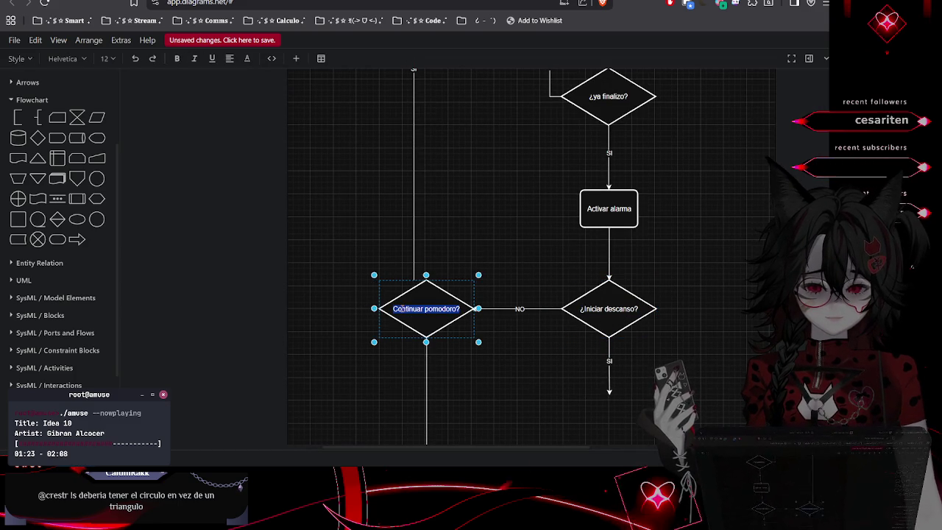
click(393, 309)
text(¿)
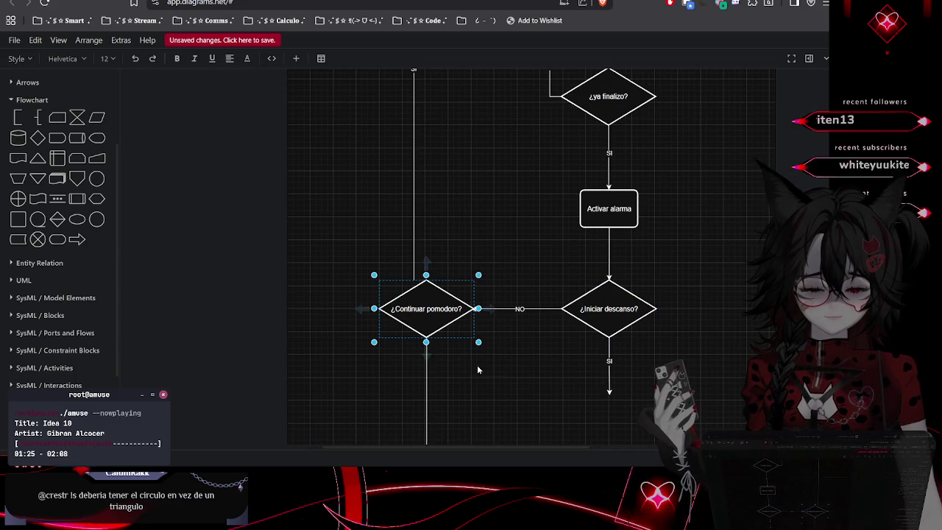
click(515, 390)
scroll(519, 401, down, 3)
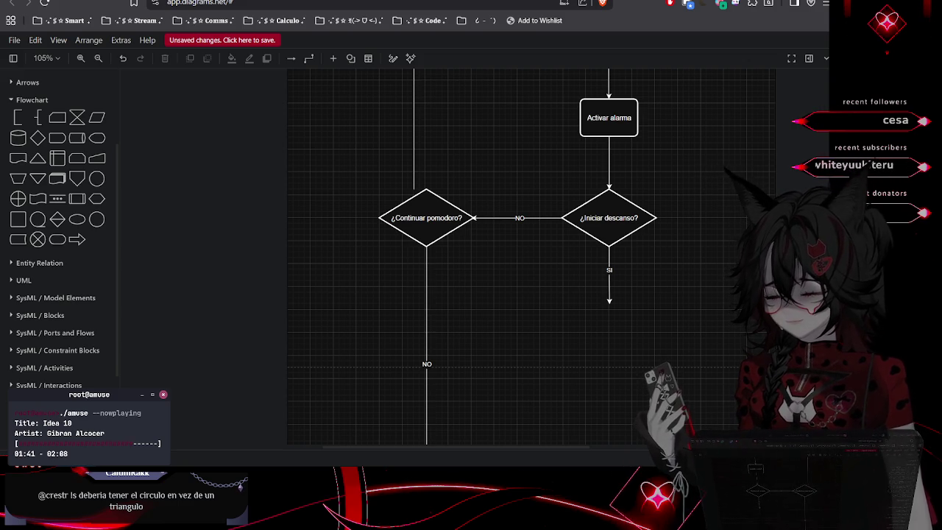
scroll(567, 382, down, 1)
scroll(570, 382, down, 1)
scroll(572, 382, up, 3)
scroll(572, 383, up, 2)
scroll(576, 385, up, 4)
scroll(596, 387, up, 4)
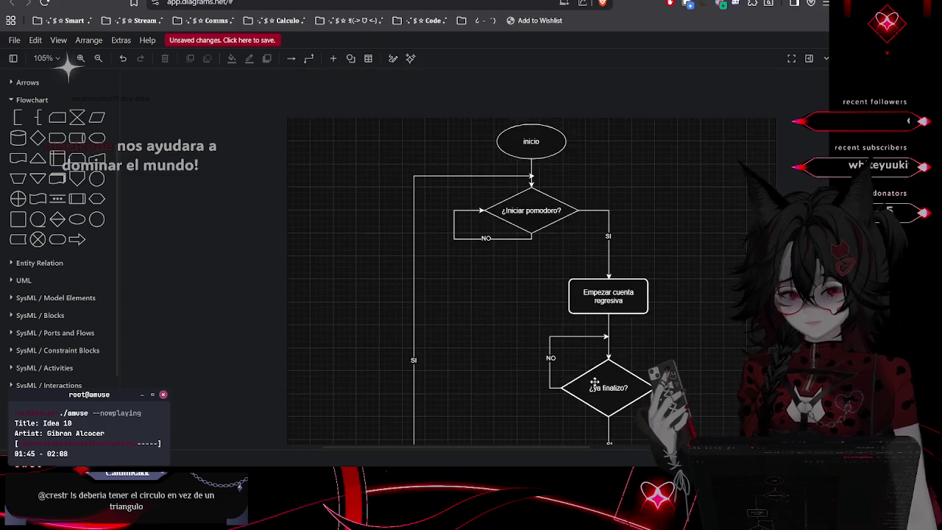
scroll(598, 388, up, 2)
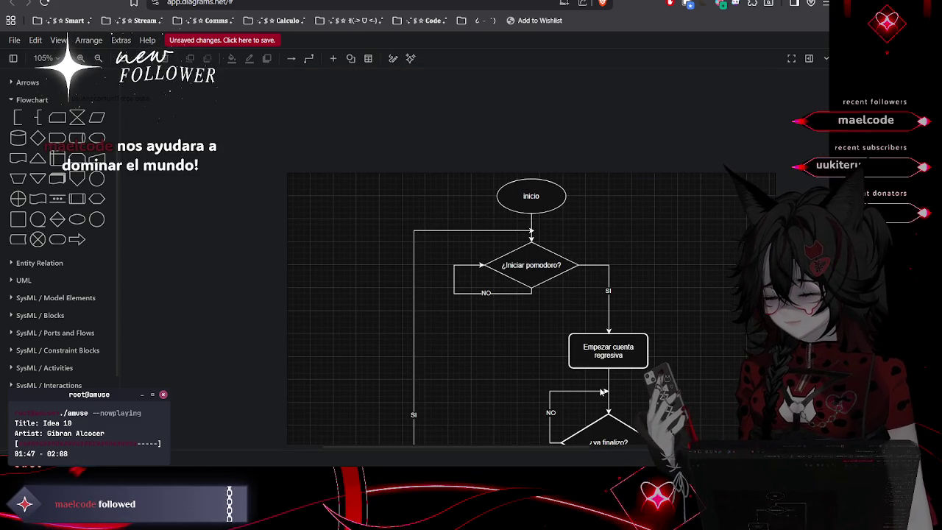
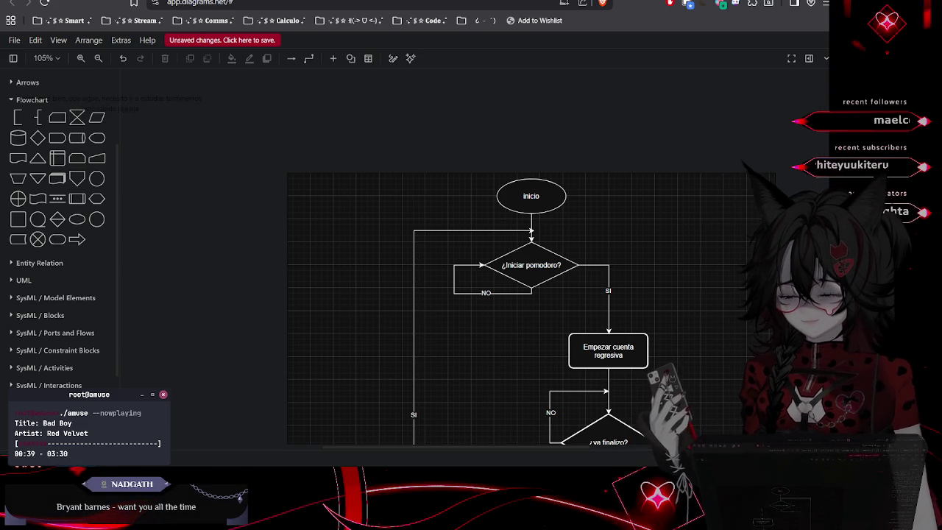
Step: Select the countdown, ¿ya finalizo? and Activar alarma shapes, then clear the selection
scroll(581, 333, down, 1)
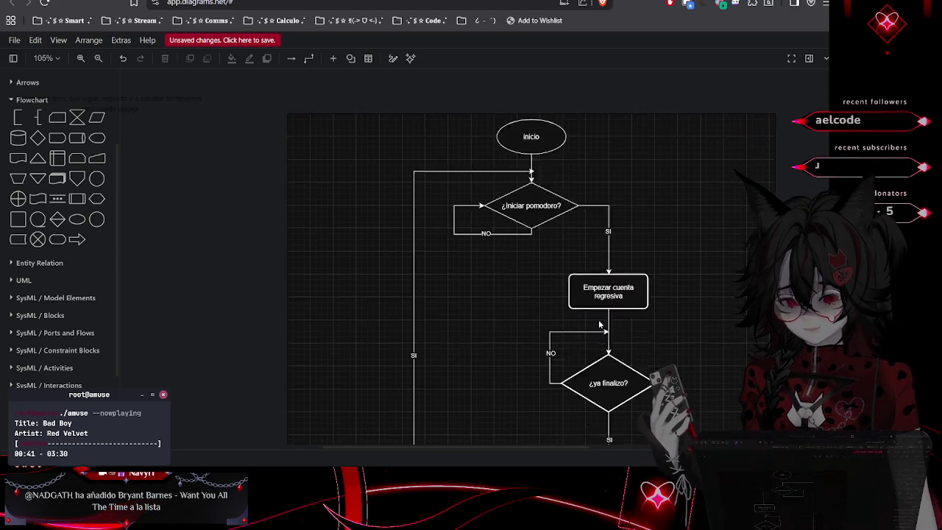
scroll(651, 276, down, 5)
scroll(653, 268, down, 3)
scroll(653, 268, down, 2)
scroll(653, 268, down, 1)
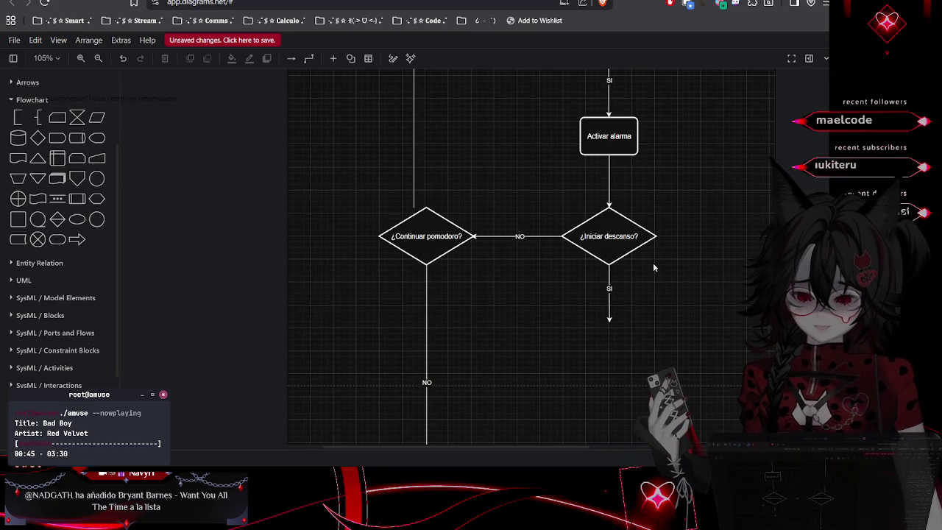
scroll(653, 267, up, 8)
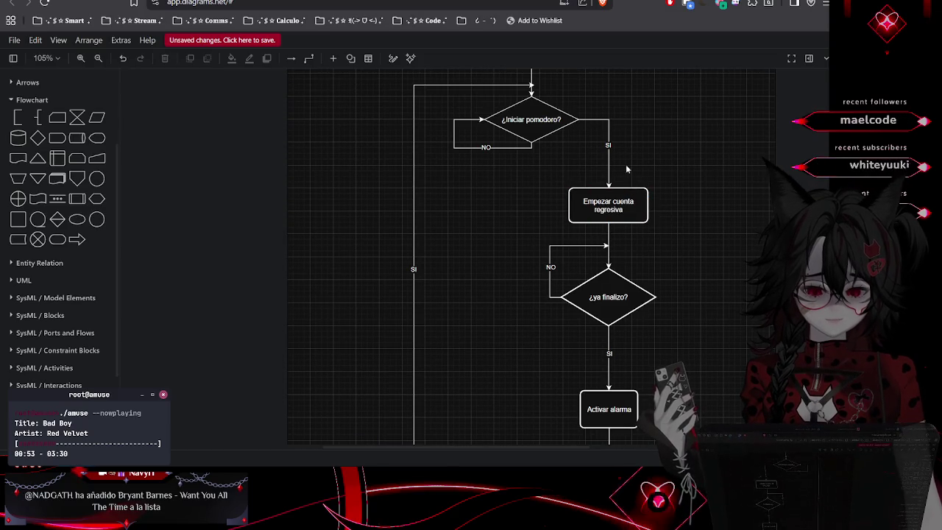
drag(556, 171, 653, 293)
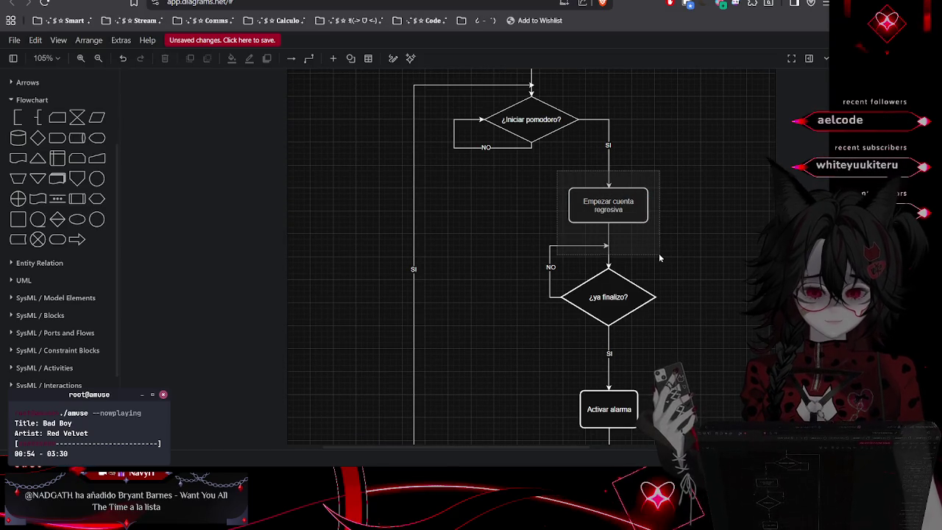
scroll(658, 344, down, 2)
drag(654, 293, 659, 359)
scroll(663, 338, down, 4)
click(669, 311)
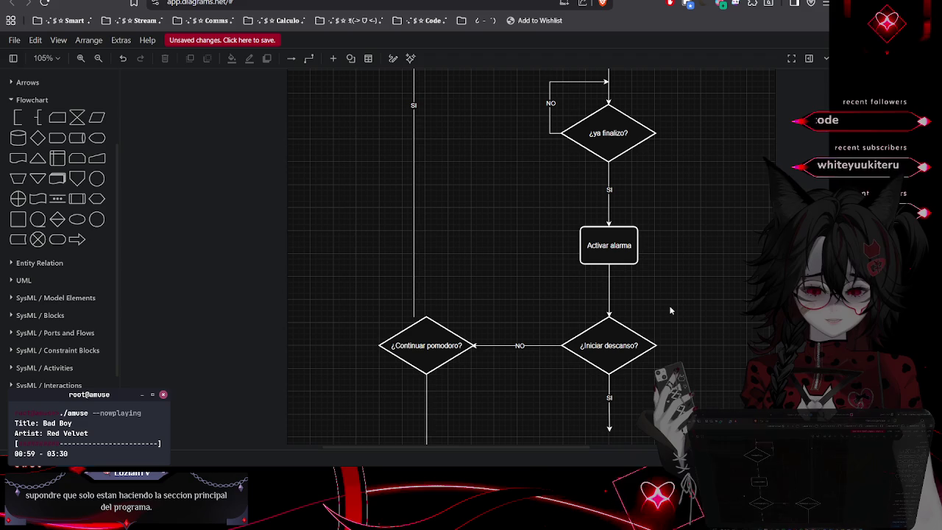
Step: Duplicate the countdown, ¿ya finalizo? and Activar alarma shapes and place the copy under ¿Iniciar descanso? SI
scroll(670, 311, up, 2)
scroll(669, 310, down, 2)
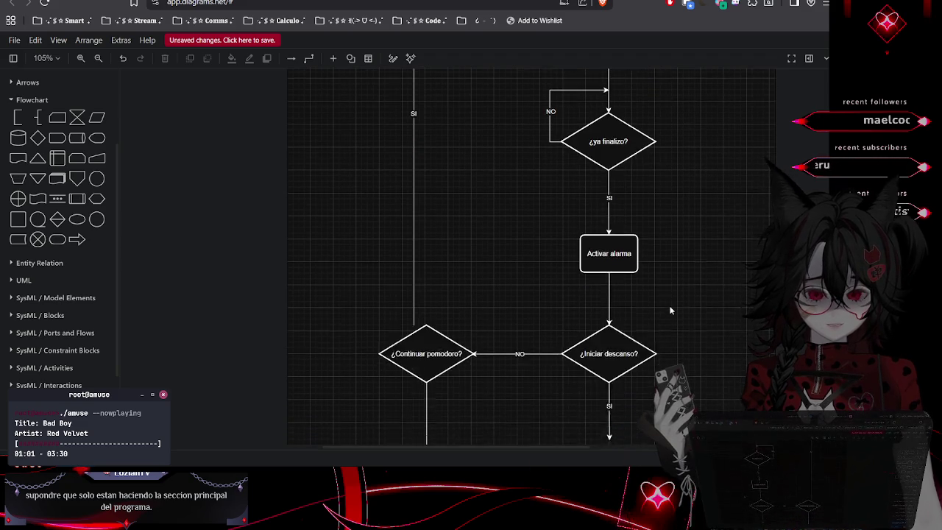
scroll(650, 336, up, 1)
scroll(651, 337, up, 4)
scroll(611, 160, down, 5)
scroll(625, 221, down, 3)
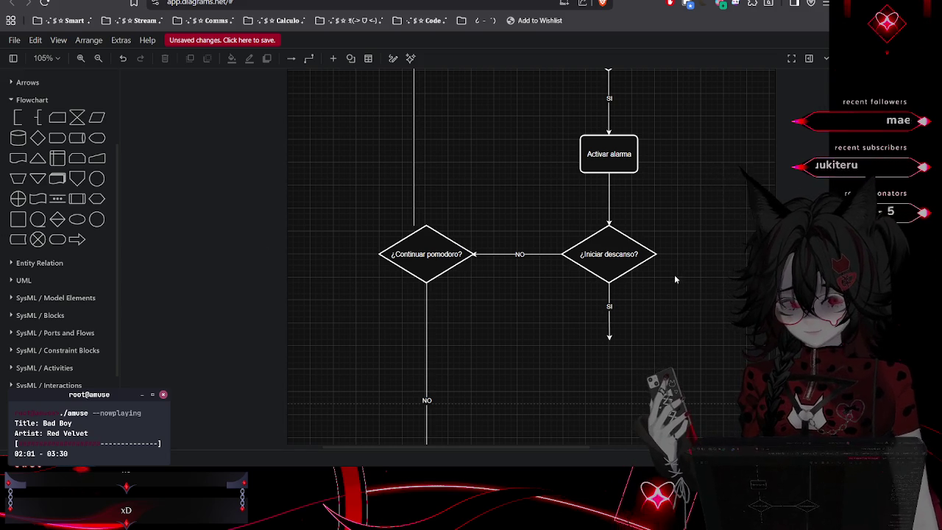
scroll(674, 276, down, 1)
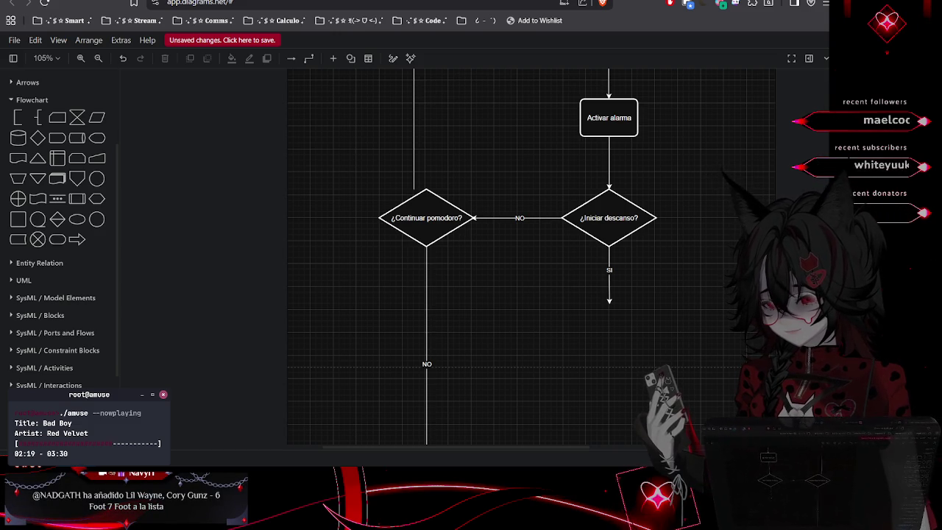
scroll(691, 261, up, 2)
scroll(691, 264, up, 2)
scroll(691, 267, up, 4)
scroll(691, 266, up, 2)
scroll(691, 267, up, 2)
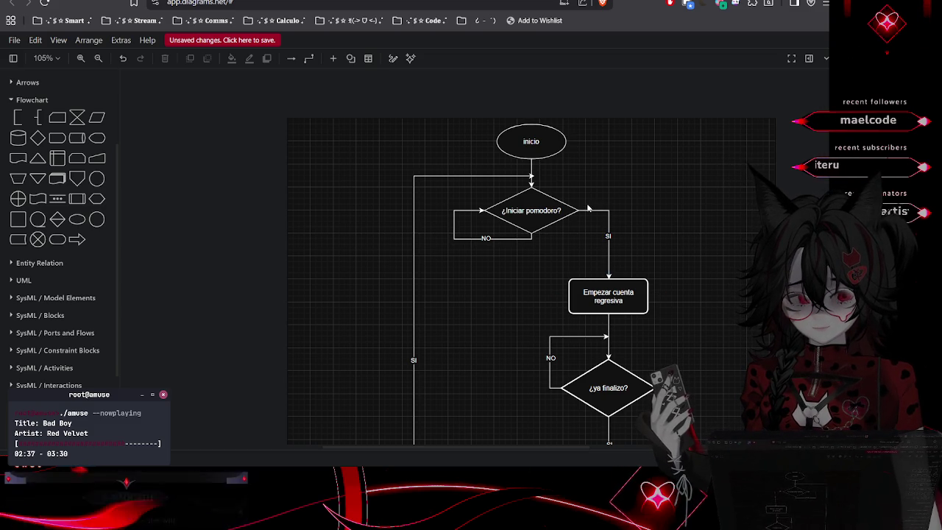
scroll(588, 210, down, 1)
scroll(596, 221, down, 2)
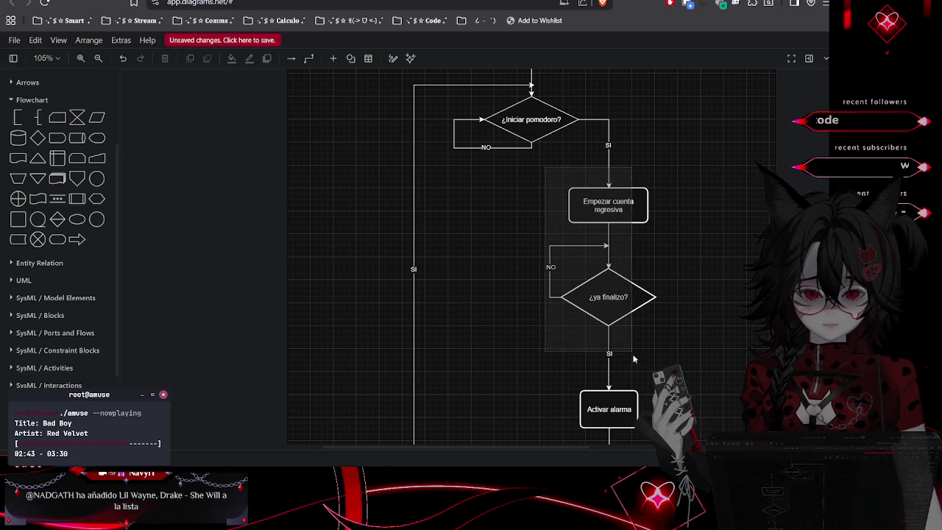
drag(546, 210, 663, 385)
key(ctrl+shift+u)
scroll(530, 258, down, 3)
scroll(530, 257, up, 2)
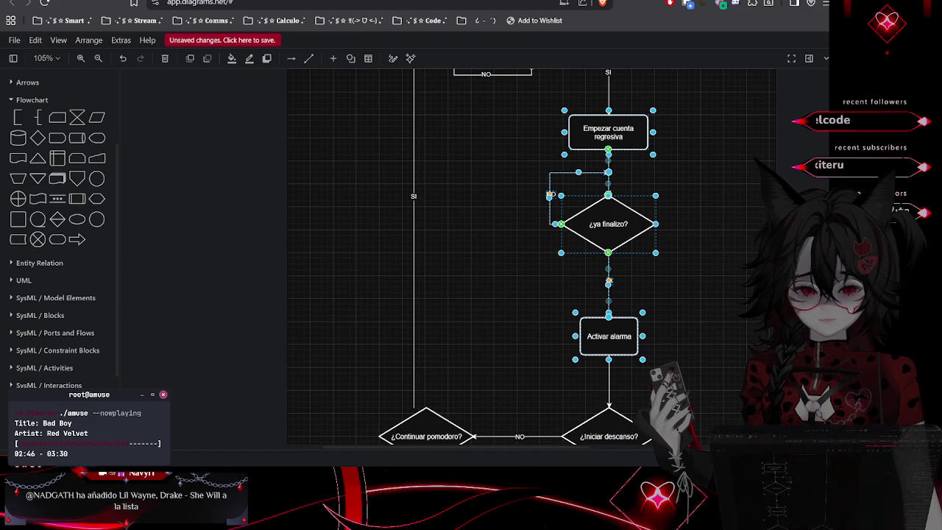
scroll(675, 349, down, 2)
scroll(675, 349, down, 8)
mouse_move(670, 344)
mouse_down()
mouse_move(619, 248)
mouse_move(622, 230)
mouse_up()
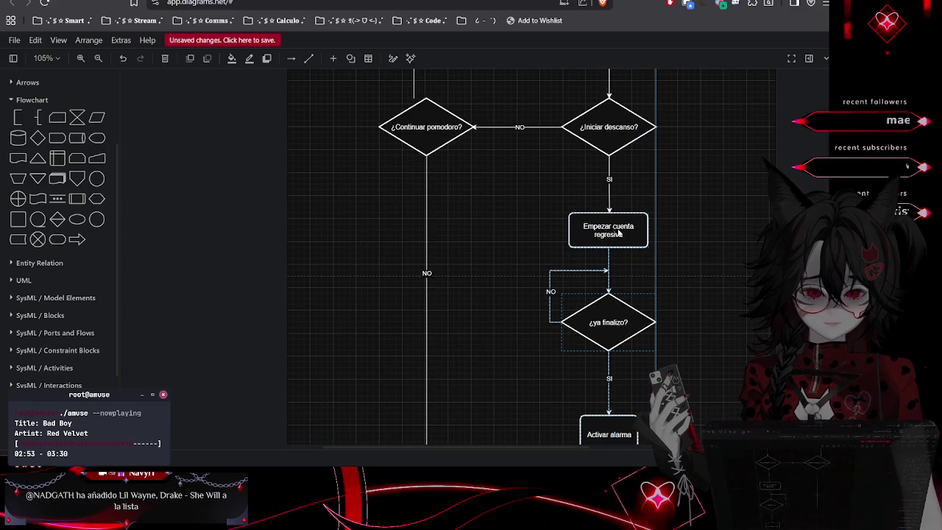
click(698, 265)
Step: Scroll along the flowchart to check the duplicated steps below the SI branch
scroll(699, 263, down, 5)
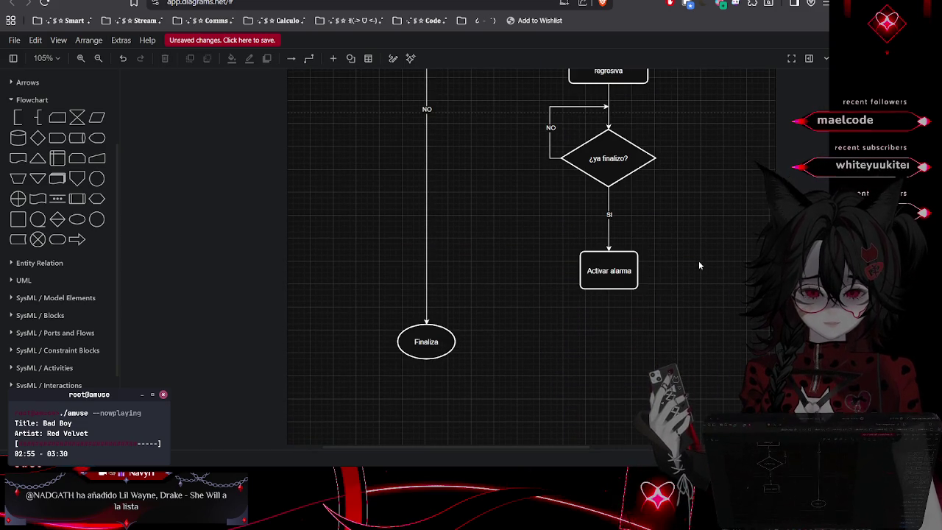
scroll(699, 263, up, 2)
scroll(699, 268, down, 1)
scroll(699, 273, up, 2)
scroll(698, 273, down, 2)
scroll(699, 273, up, 3)
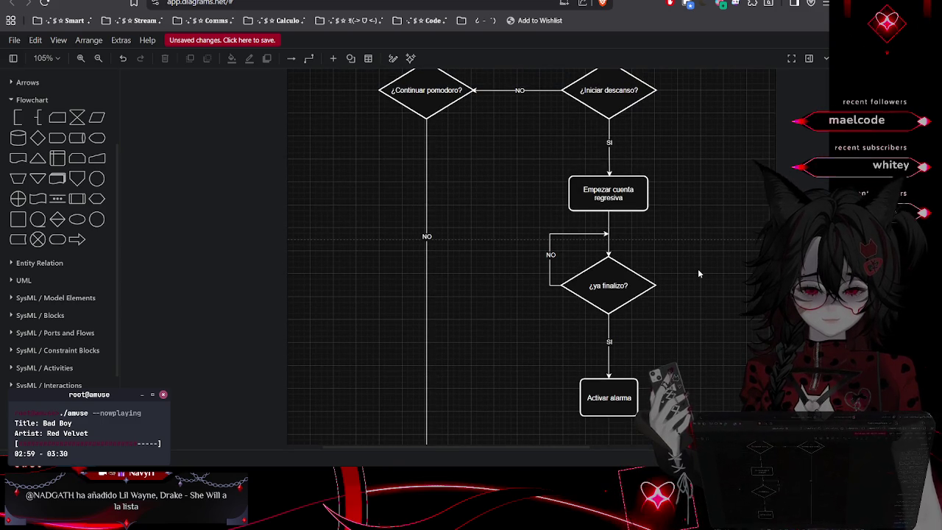
scroll(699, 273, down, 1)
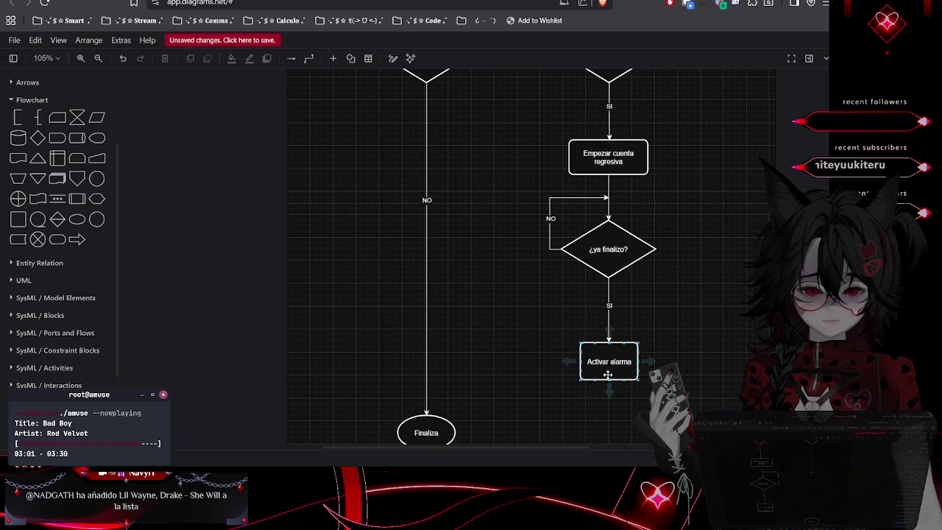
scroll(697, 368, up, 3)
scroll(698, 361, up, 3)
scroll(696, 357, up, 6)
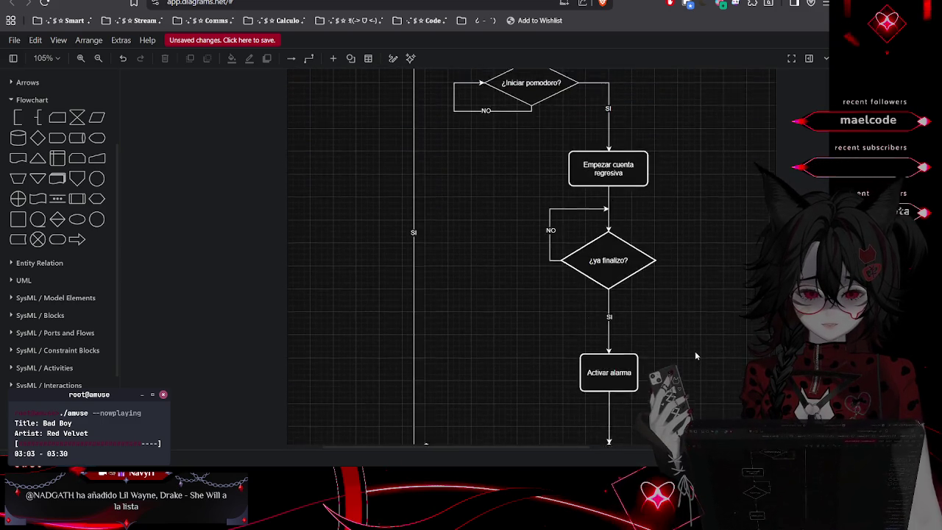
scroll(696, 352, up, 4)
scroll(694, 354, down, 5)
scroll(695, 353, down, 2)
scroll(694, 353, down, 3)
scroll(694, 354, down, 3)
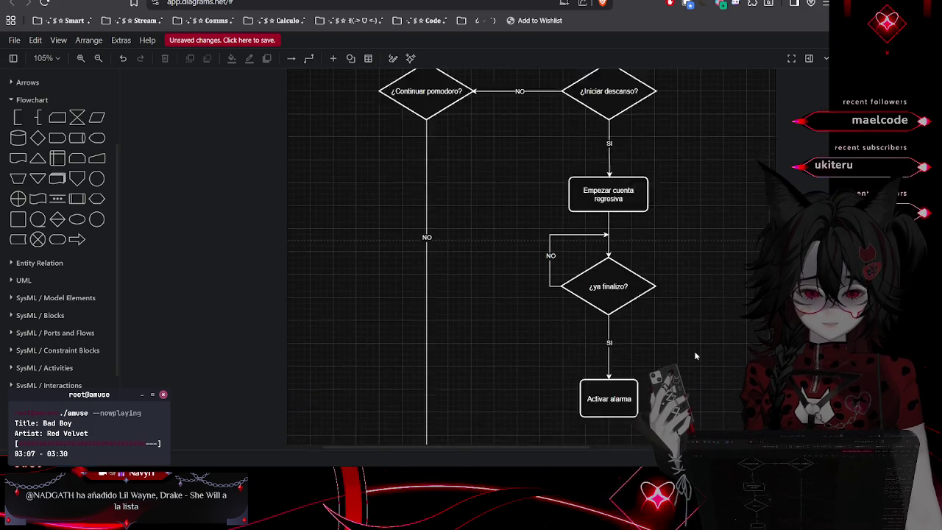
scroll(662, 362, down, 3)
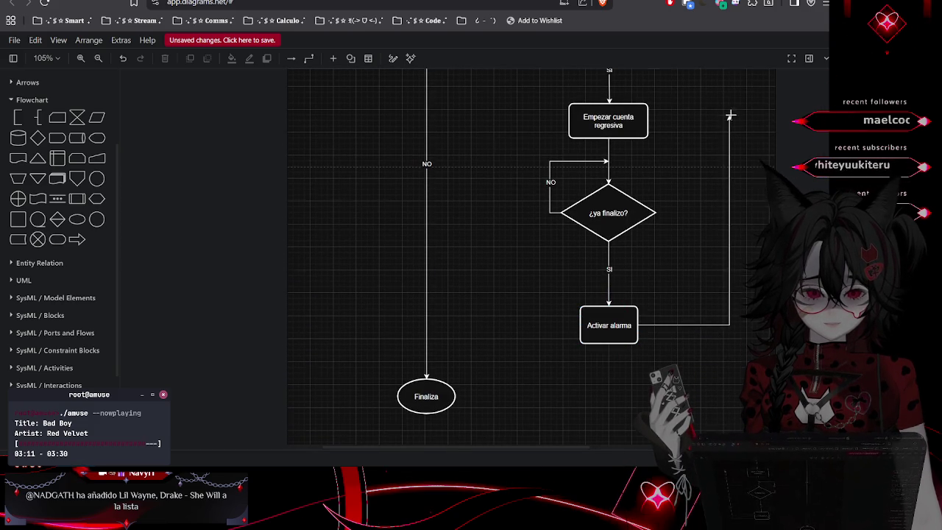
scroll(729, 116, up, 3)
scroll(727, 117, up, 3)
scroll(726, 118, up, 4)
scroll(724, 122, up, 4)
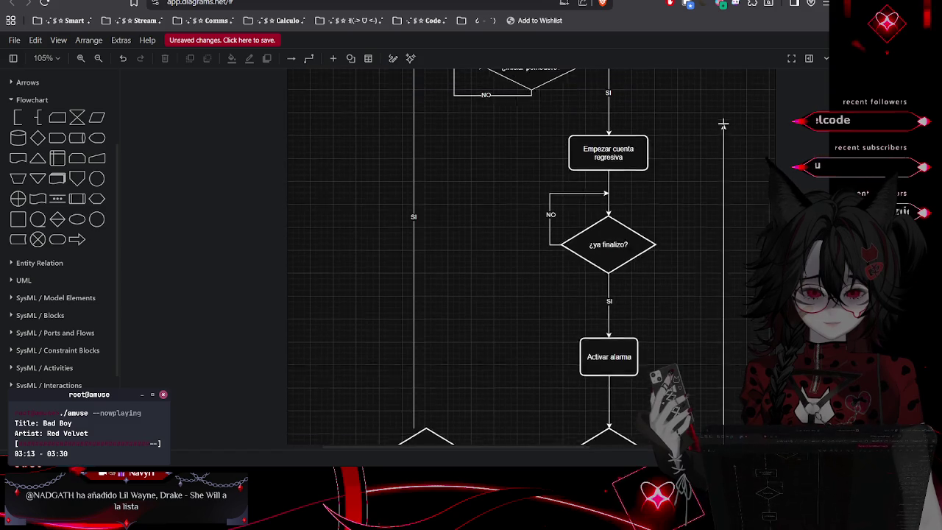
Step: Move the return connector's segment over to the vertical line below inicio
scroll(723, 123, up, 3)
drag(723, 124, 534, 132)
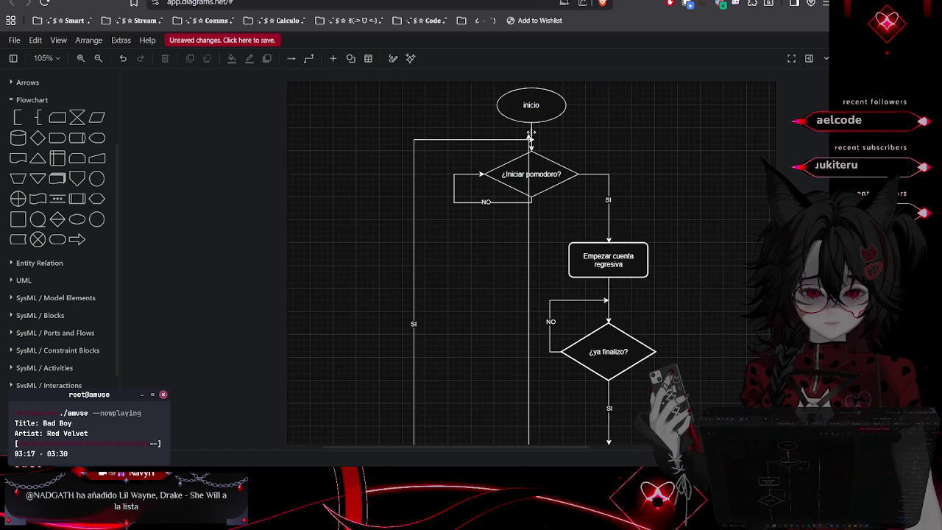
click(534, 138)
scroll(536, 184, down, 4)
scroll(537, 234, down, 3)
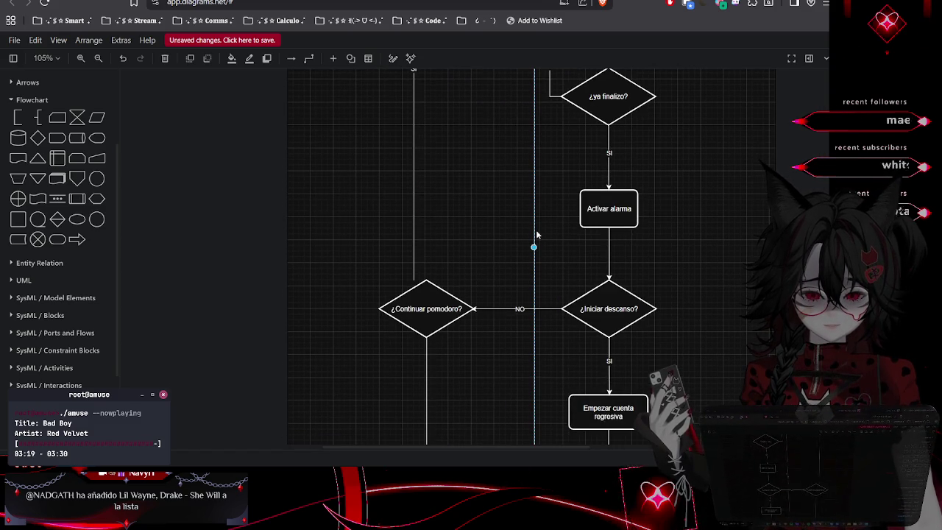
scroll(729, 177, down, 2)
scroll(727, 249, down, 6)
scroll(721, 252, up, 5)
scroll(728, 244, up, 4)
drag(729, 244, 728, 243)
scroll(728, 243, up, 3)
scroll(731, 238, up, 2)
ctrl+scroll(564, 244, up, 5)
ctrl+scroll(565, 244, up, 9)
scroll(409, 327, down, 3)
scroll(294, 316, down, 1)
Step: Make both incoming arrowheads, from the right and left, touch the vertical line exactly
click(168, 308)
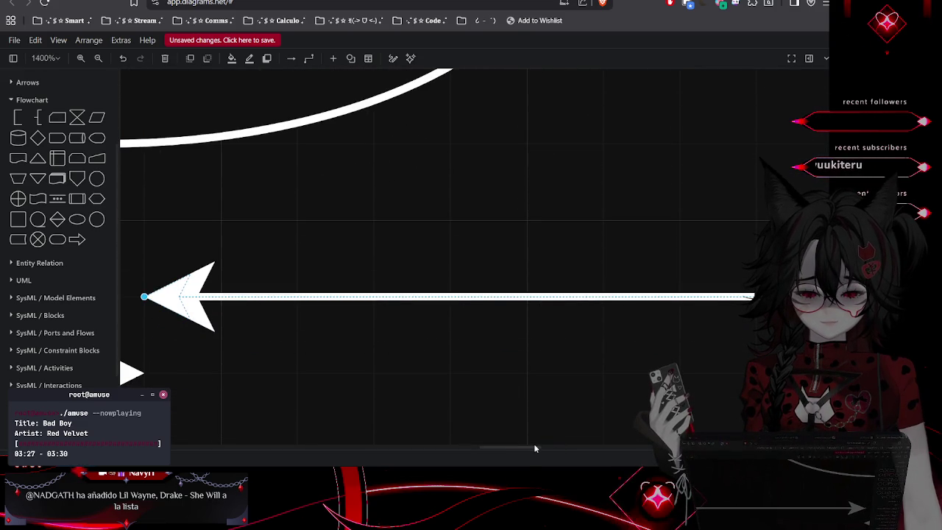
scroll(534, 443, left, 5)
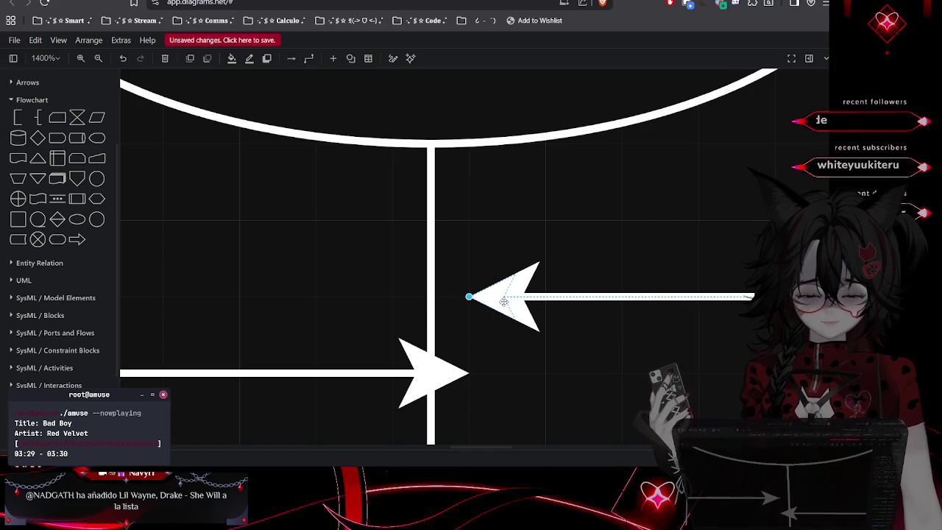
drag(516, 298, 504, 302)
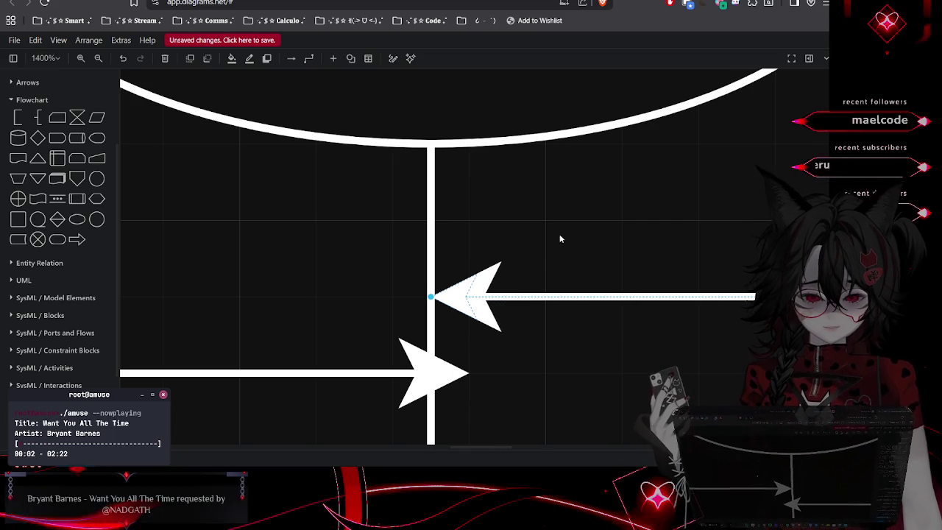
click(380, 374)
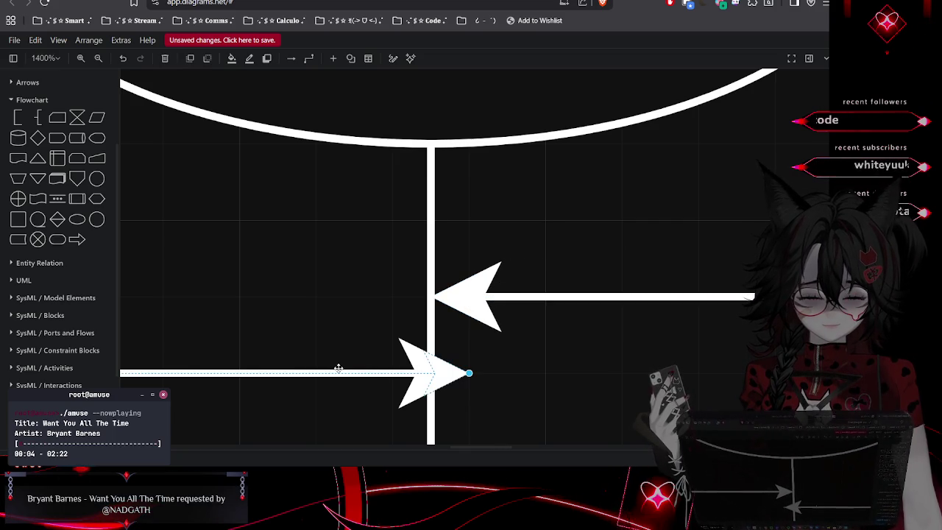
key(Left)
key(Left)
key(Left)
key(Left)
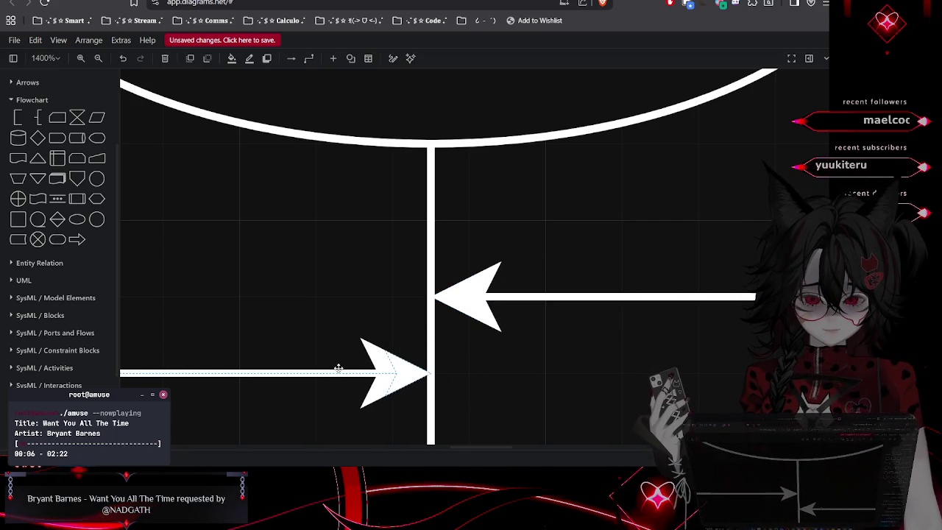
click(603, 392)
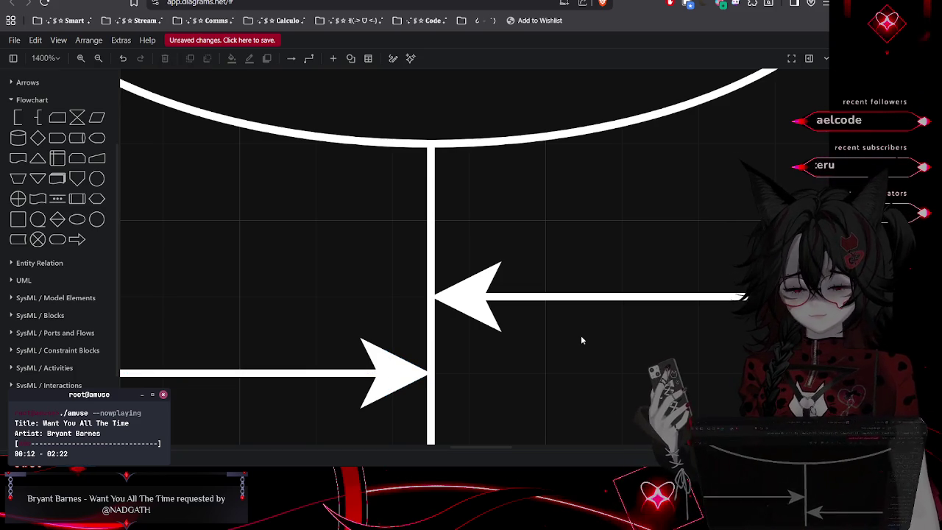
scroll(587, 344, down, 10)
scroll(579, 331, down, 5)
scroll(622, 259, down, 4)
scroll(623, 258, down, 5)
scroll(611, 322, down, 5)
scroll(600, 362, down, 4)
scroll(593, 382, down, 3)
scroll(585, 402, down, 4)
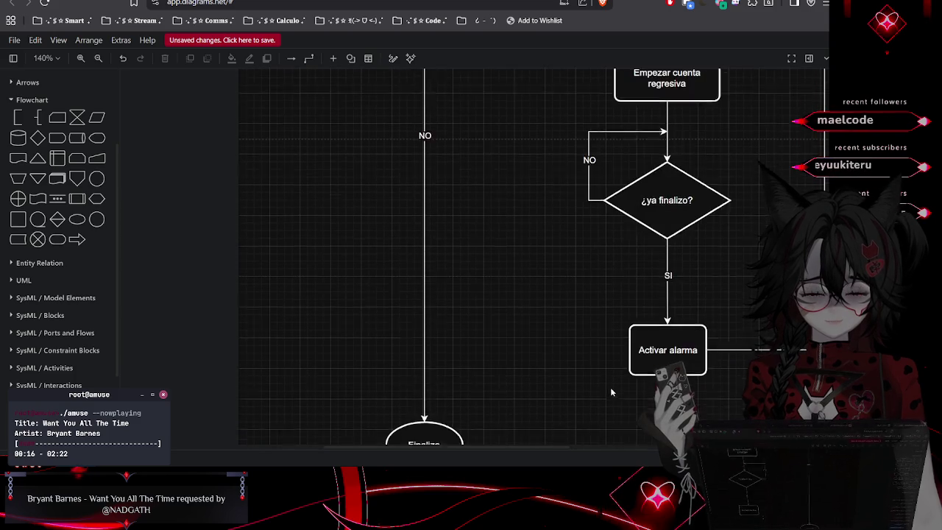
scroll(597, 408, down, 3)
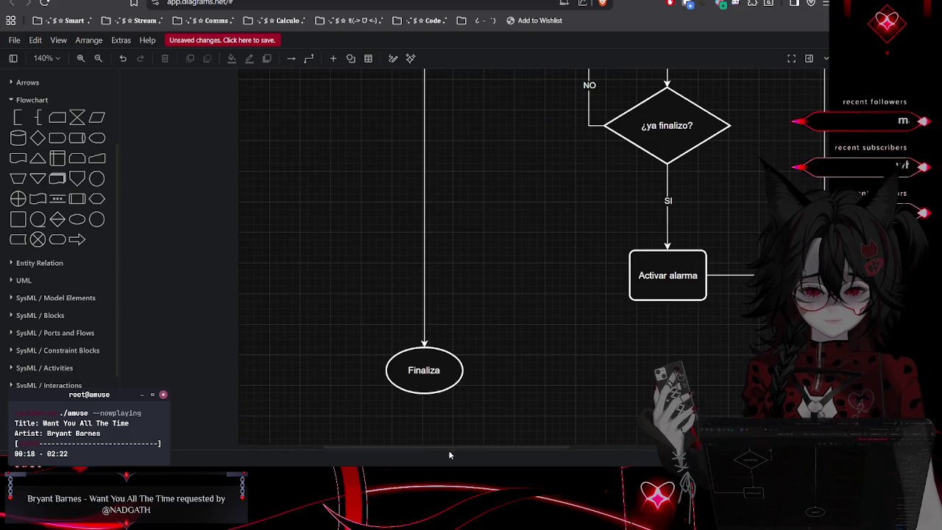
drag(477, 447, 535, 444)
scroll(565, 379, up, 2)
scroll(567, 376, up, 5)
scroll(567, 375, up, 2)
scroll(567, 375, down, 4)
scroll(567, 376, down, 2)
scroll(567, 379, up, 2)
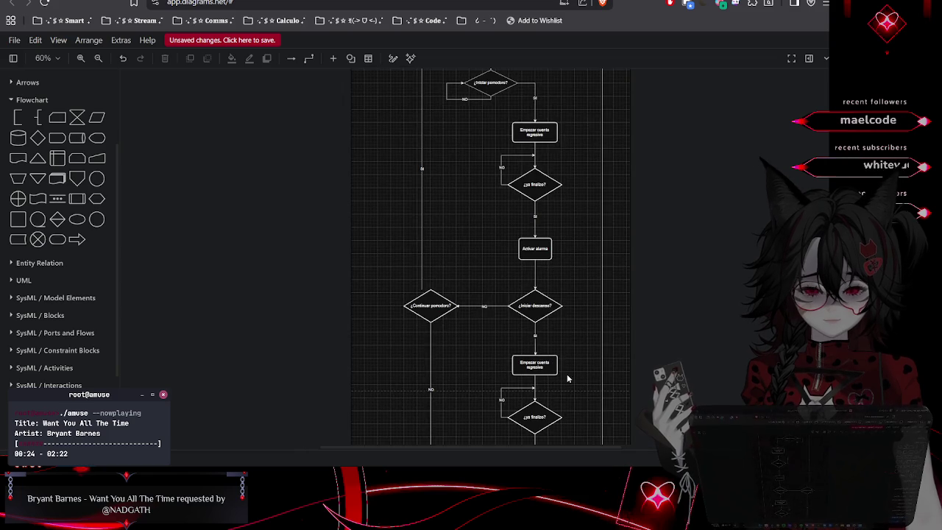
scroll(567, 379, down, 2)
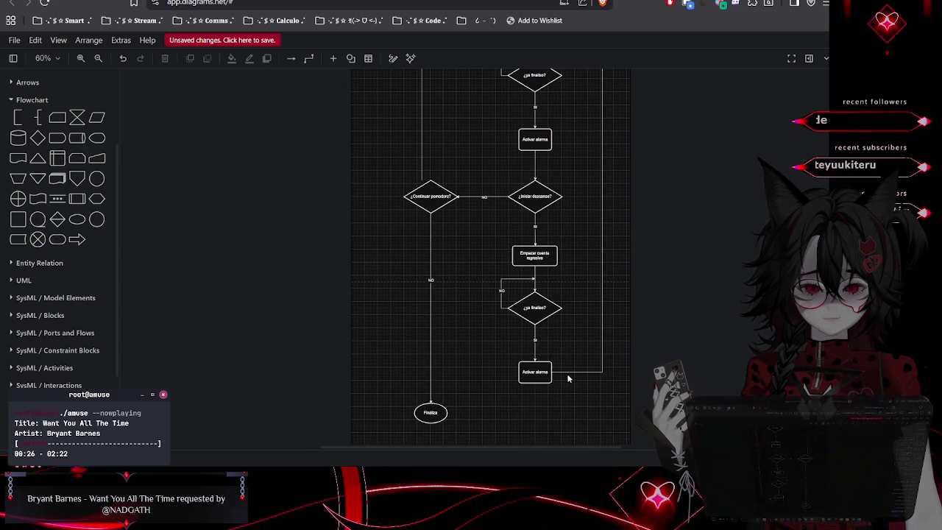
scroll(567, 379, up, 1)
scroll(568, 378, up, 1)
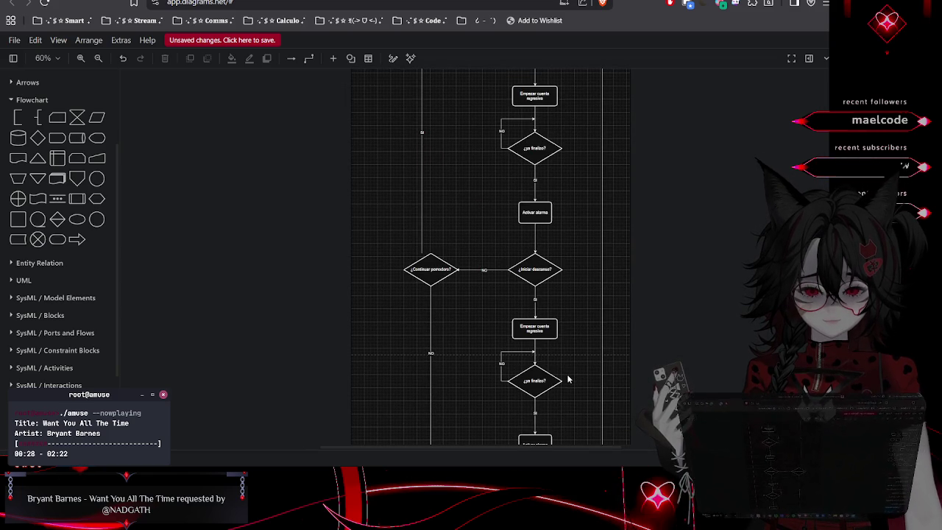
scroll(568, 379, up, 3)
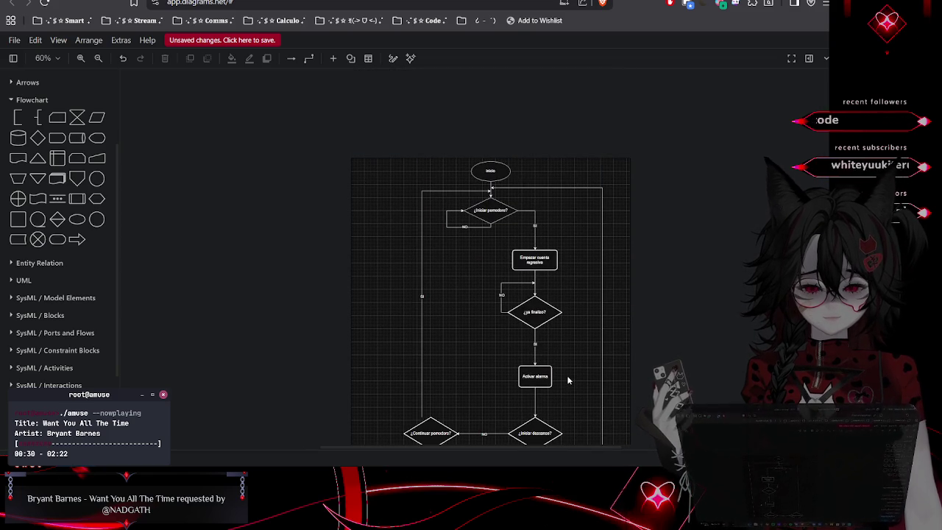
scroll(567, 379, down, 2)
scroll(567, 380, down, 2)
scroll(568, 382, down, 1)
scroll(568, 382, up, 1)
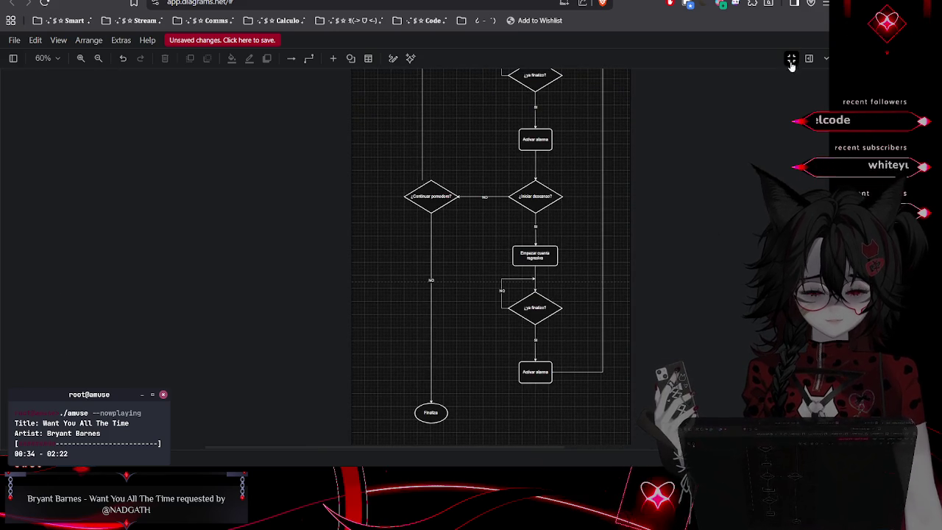
scroll(603, 231, up, 2)
scroll(602, 231, up, 5)
scroll(602, 231, up, 2)
scroll(602, 231, down, 4)
scroll(602, 230, up, 1)
scroll(602, 230, up, 2)
scroll(602, 230, up, 1)
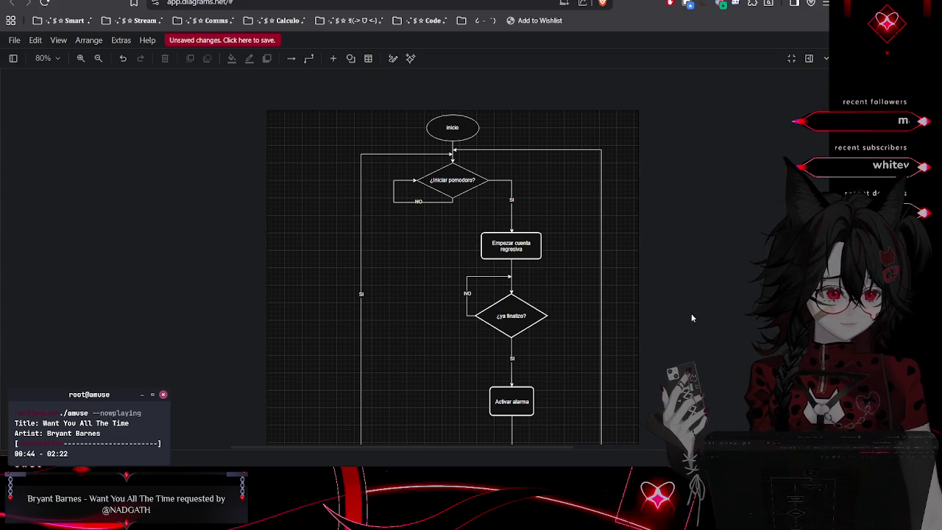
Step: Select the SI connector above ¿Continuar pomodoro? and line it up with the diamond's centre
scroll(656, 249, up, 3)
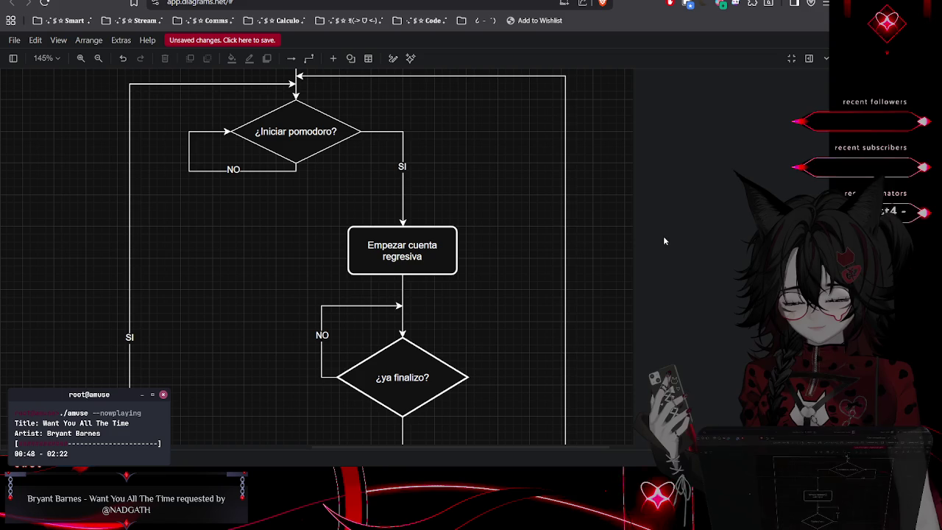
scroll(582, 446, left, 3)
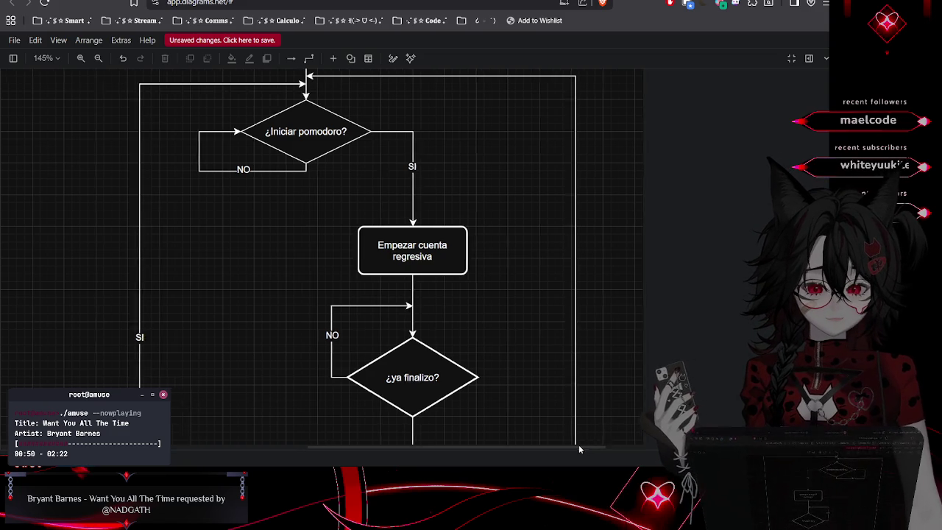
scroll(545, 331, up, 3)
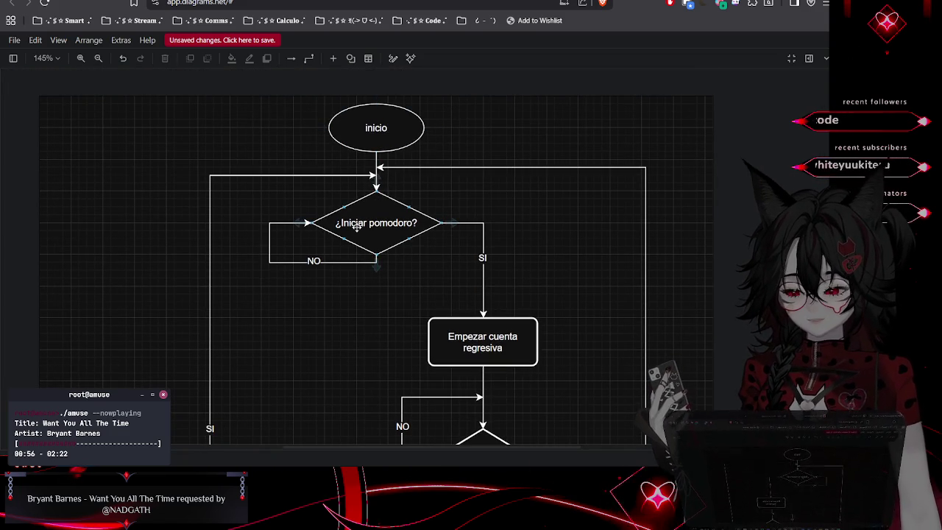
scroll(418, 231, down, 3)
scroll(418, 230, down, 3)
ctrl+scroll(479, 214, down, 4)
scroll(478, 214, down, 3)
scroll(479, 215, down, 3)
scroll(479, 216, down, 3)
scroll(479, 218, down, 2)
scroll(479, 219, up, 3)
scroll(484, 162, up, 1)
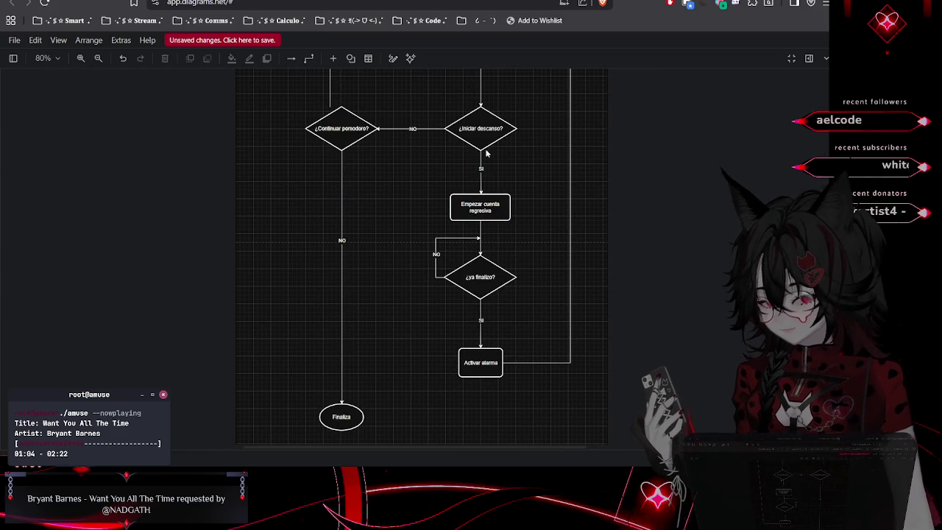
scroll(456, 155, up, 2)
scroll(425, 157, up, 3)
click(331, 144)
drag(342, 142, 342, 144)
Step: Shift the SI connector onto the diamond's centre line and reposition its bend point
scroll(339, 212, up, 5)
scroll(332, 219, down, 1)
drag(332, 327, 348, 327)
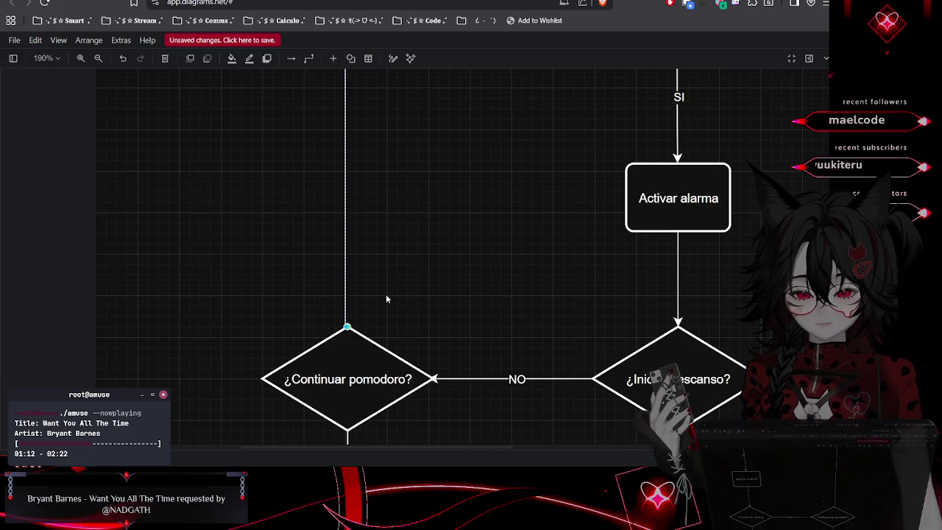
scroll(346, 154, up, 1)
scroll(346, 153, up, 3)
drag(351, 136, 355, 138)
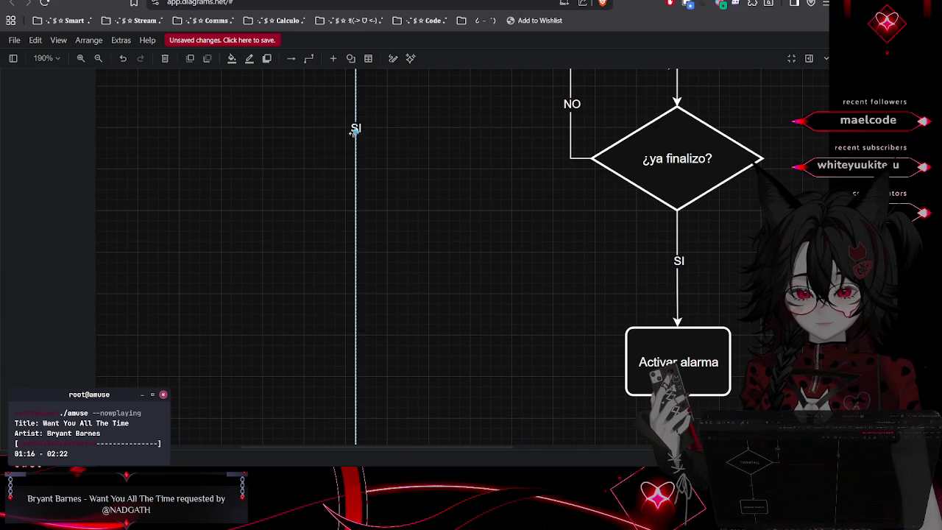
scroll(355, 138, down, 2)
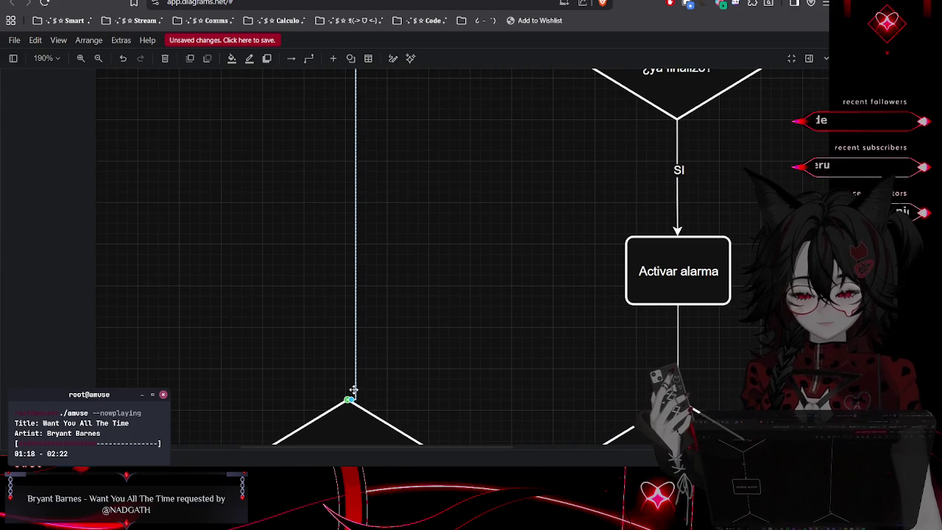
drag(355, 383, 339, 300)
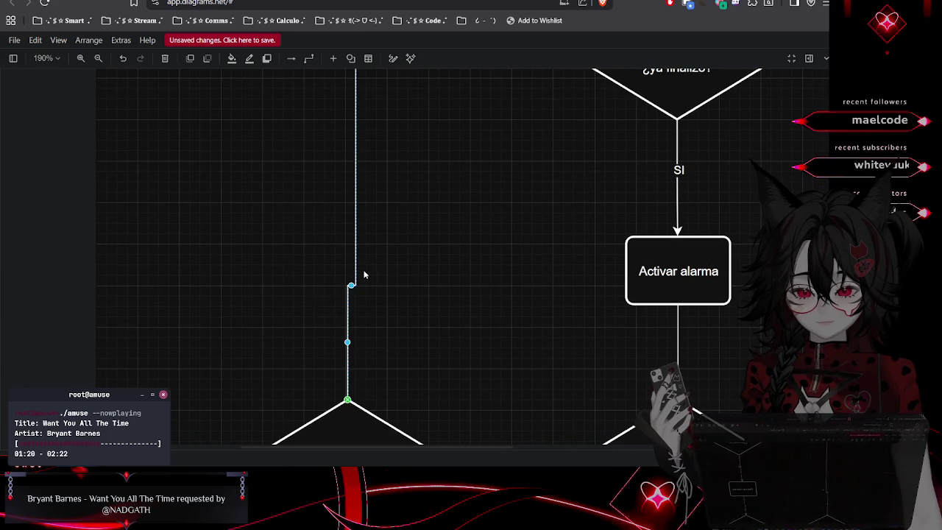
scroll(357, 210, up, 1)
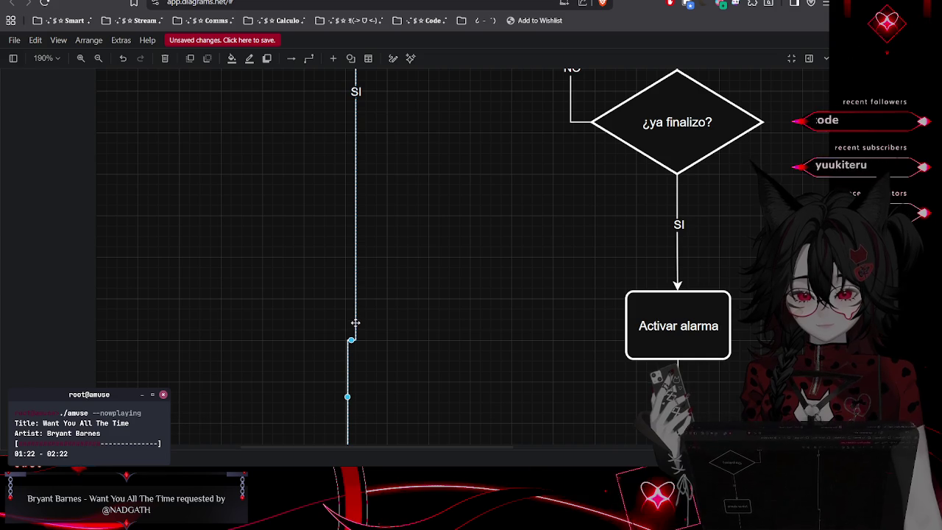
scroll(360, 279, up, 1)
scroll(353, 192, up, 1)
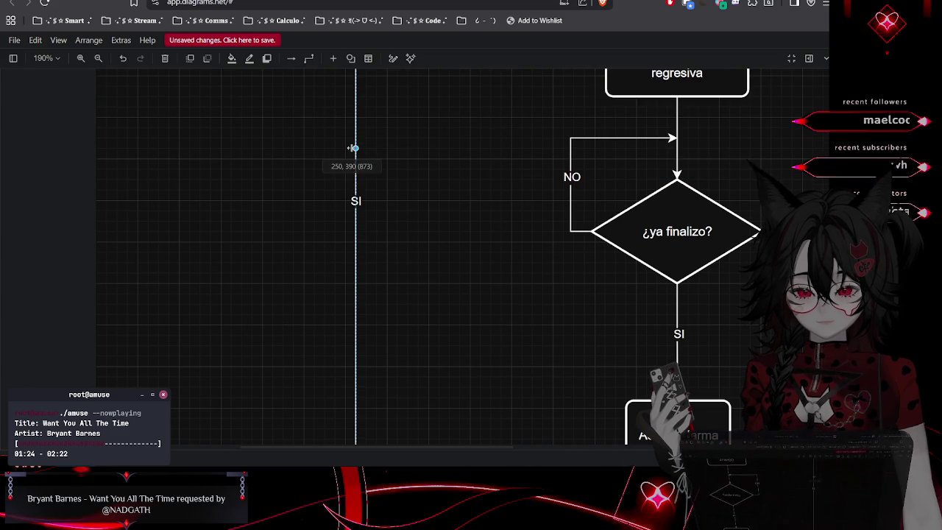
drag(350, 151, 351, 151)
Step: Scroll through the flowchart to review the ¿Continuar pomodoro? NO branch
scroll(383, 168, down, 2)
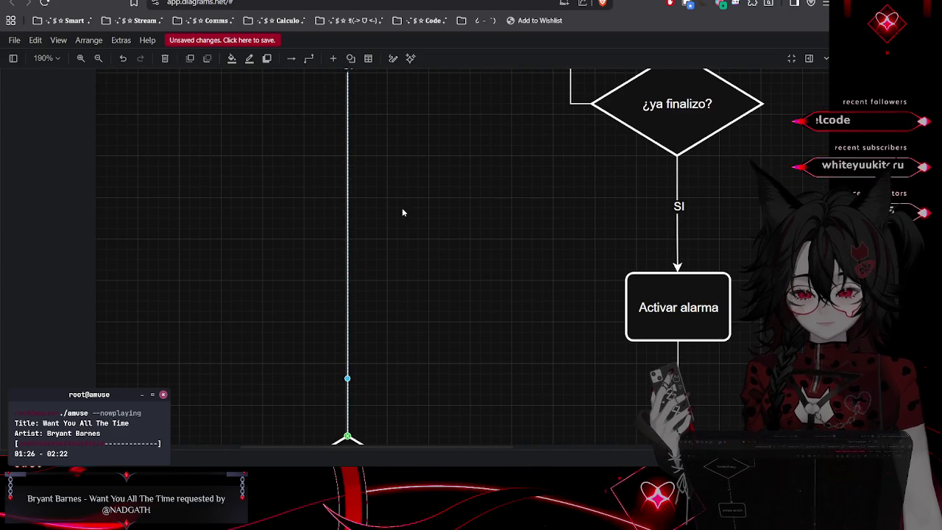
scroll(412, 222, down, 4)
scroll(439, 234, up, 3)
scroll(442, 228, down, 5)
scroll(442, 225, down, 1)
scroll(442, 226, down, 2)
scroll(443, 223, up, 3)
scroll(442, 223, up, 3)
scroll(442, 223, up, 2)
scroll(443, 223, down, 3)
scroll(442, 223, down, 2)
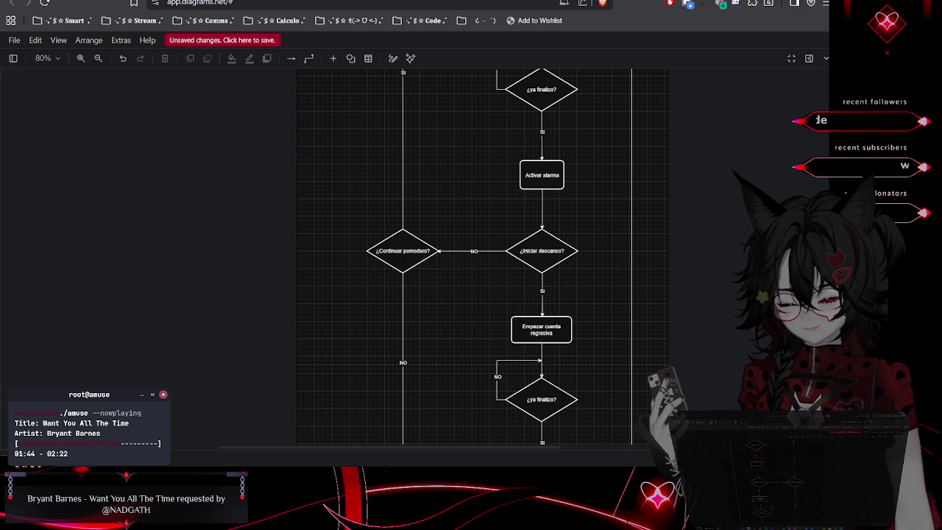
scroll(593, 315, down, 1)
scroll(592, 314, down, 2)
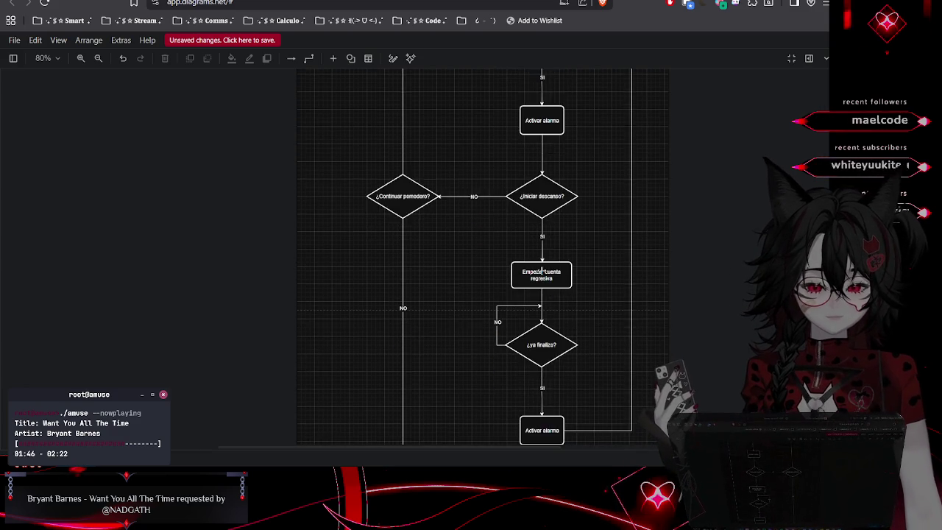
scroll(544, 273, down, 2)
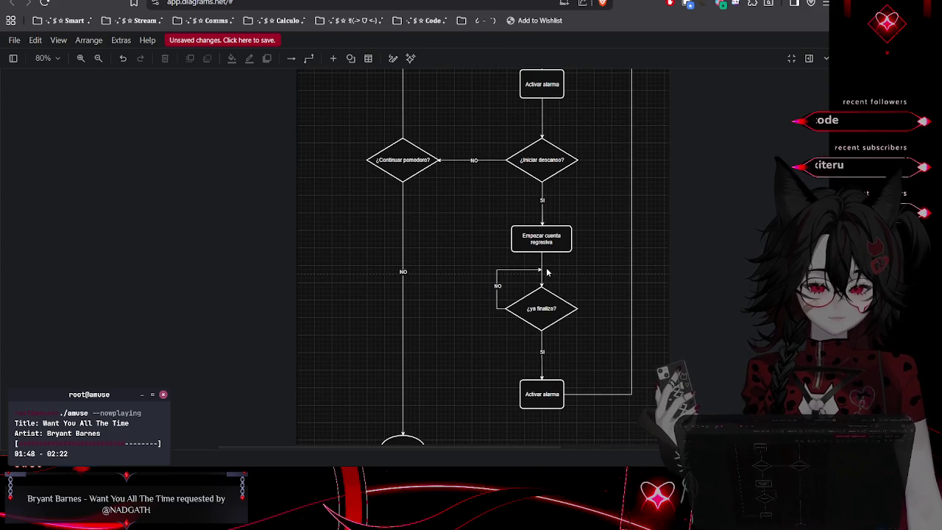
scroll(547, 272, down, 2)
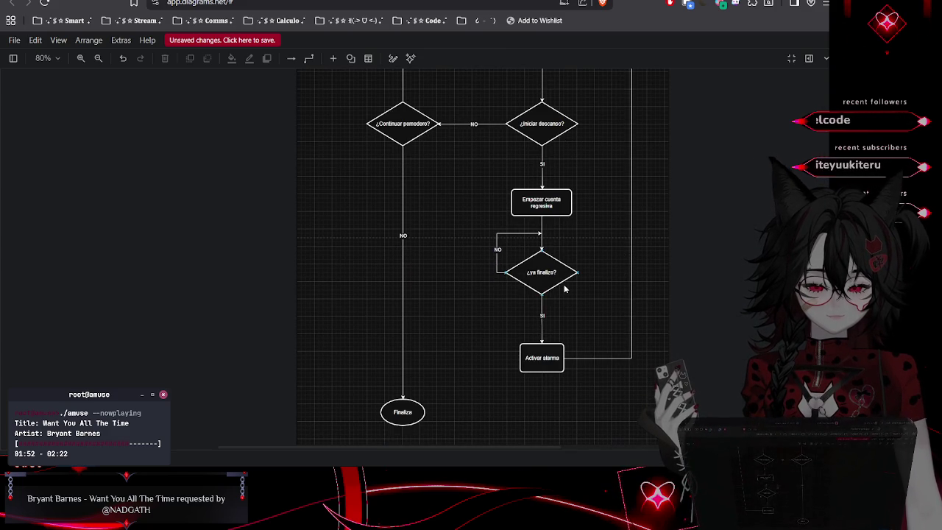
scroll(563, 294, up, 4)
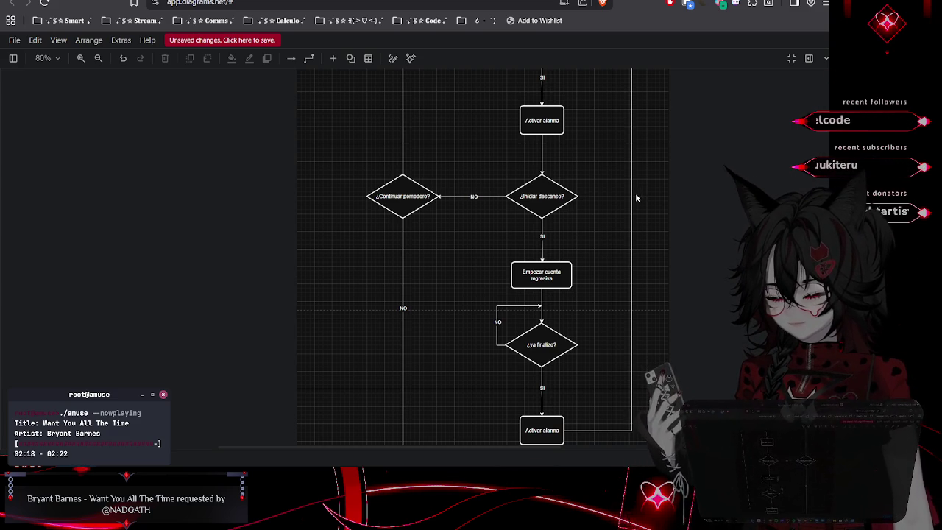
scroll(636, 193, down, 1)
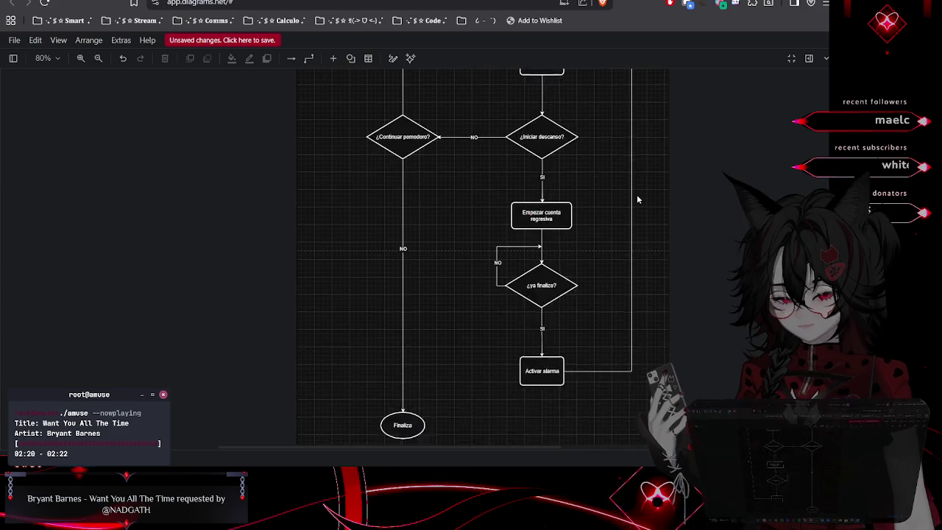
scroll(635, 194, up, 2)
scroll(633, 194, up, 2)
scroll(633, 194, up, 2)
scroll(522, 176, up, 3)
scroll(441, 159, up, 1)
scroll(437, 158, up, 1)
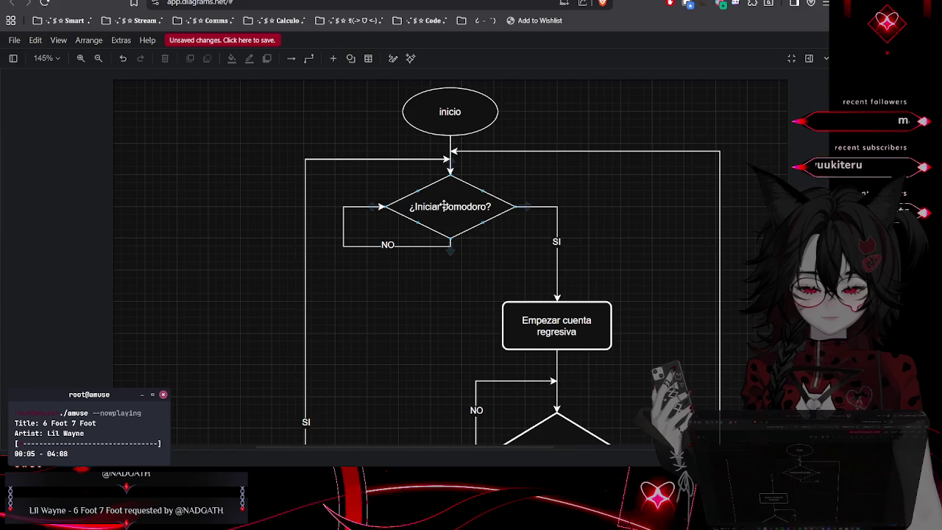
scroll(443, 207, down, 1)
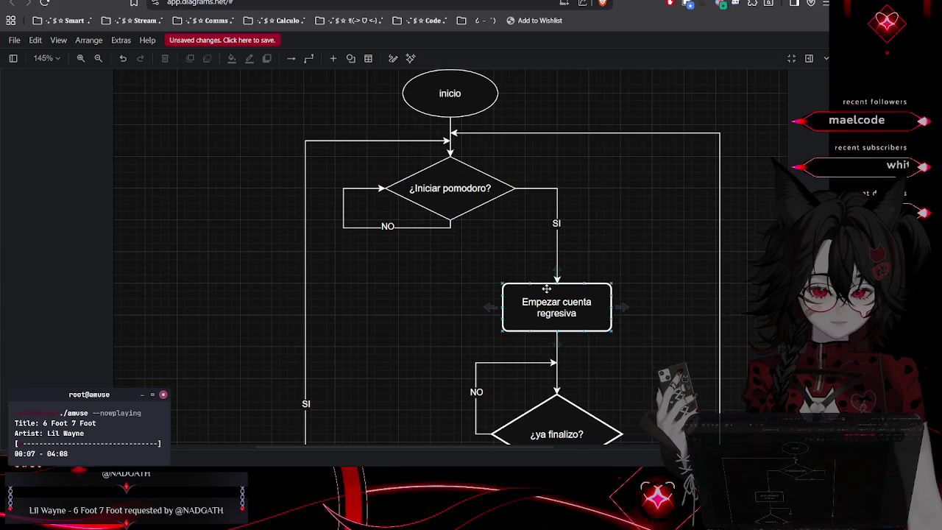
scroll(546, 289, down, 2)
scroll(563, 295, down, 3)
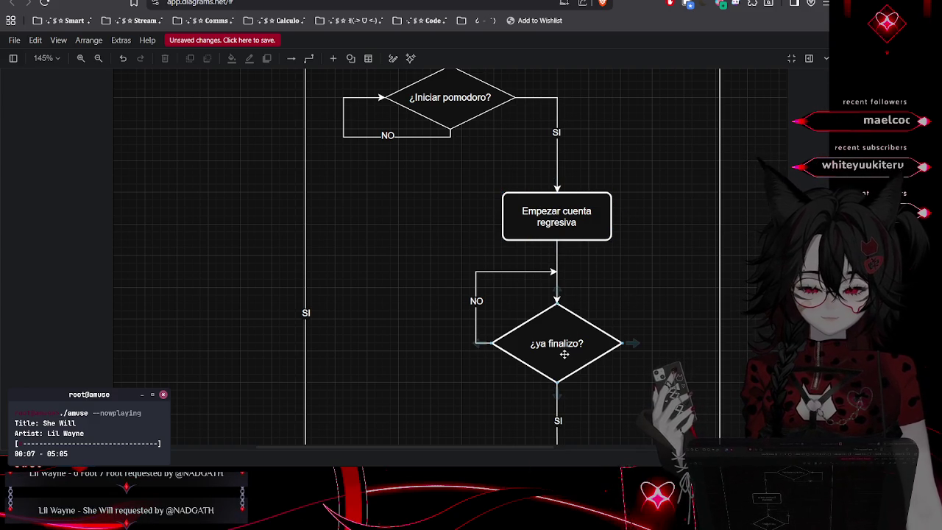
scroll(555, 273, down, 1)
scroll(555, 283, down, 2)
scroll(554, 288, down, 1)
scroll(552, 293, down, 2)
scroll(553, 301, down, 2)
scroll(553, 317, down, 1)
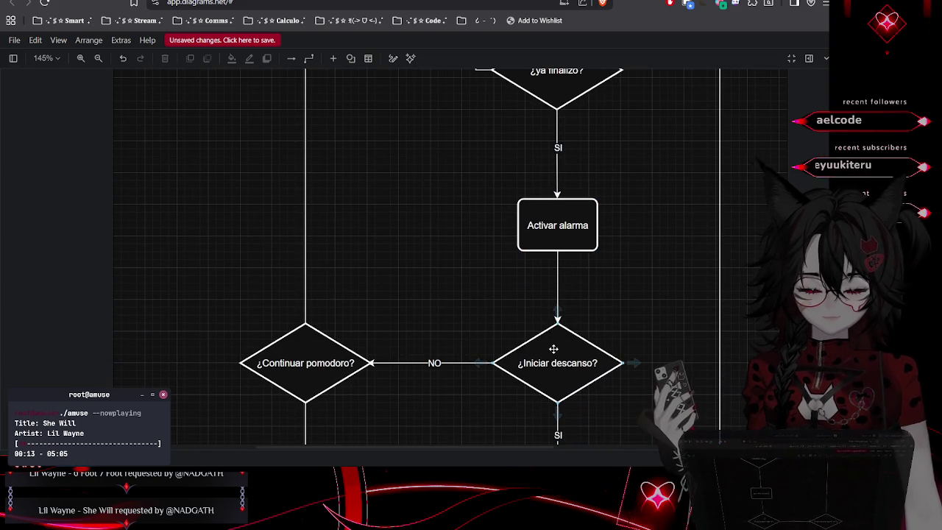
scroll(555, 343, up, 1)
scroll(556, 364, down, 1)
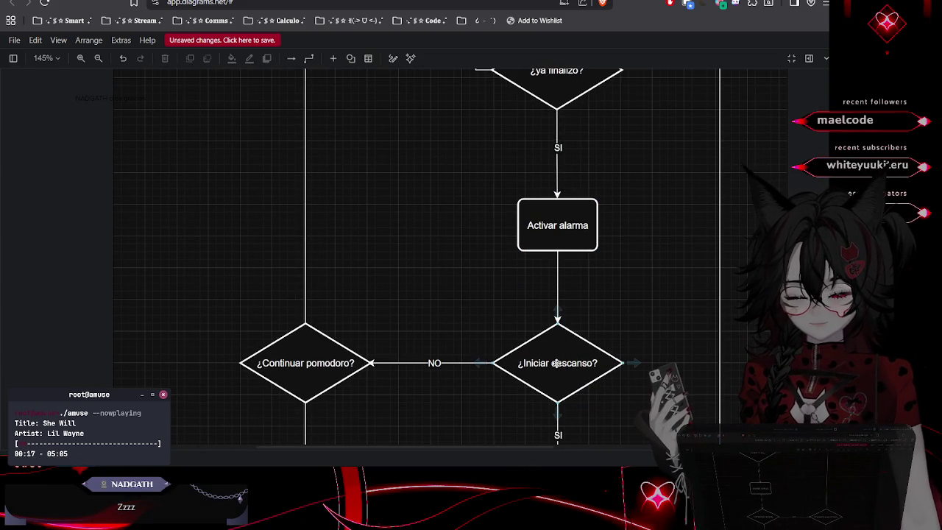
scroll(556, 362, down, 1)
scroll(559, 338, down, 1)
scroll(564, 304, down, 1)
scroll(565, 303, down, 2)
scroll(559, 311, down, 1)
scroll(557, 346, down, 2)
scroll(554, 349, down, 1)
scroll(553, 349, down, 1)
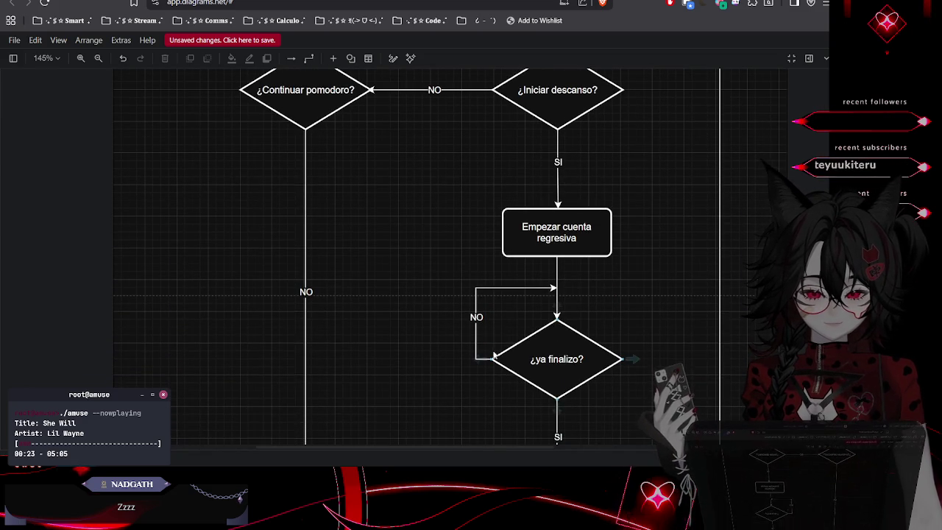
scroll(557, 338, down, 2)
scroll(560, 331, down, 2)
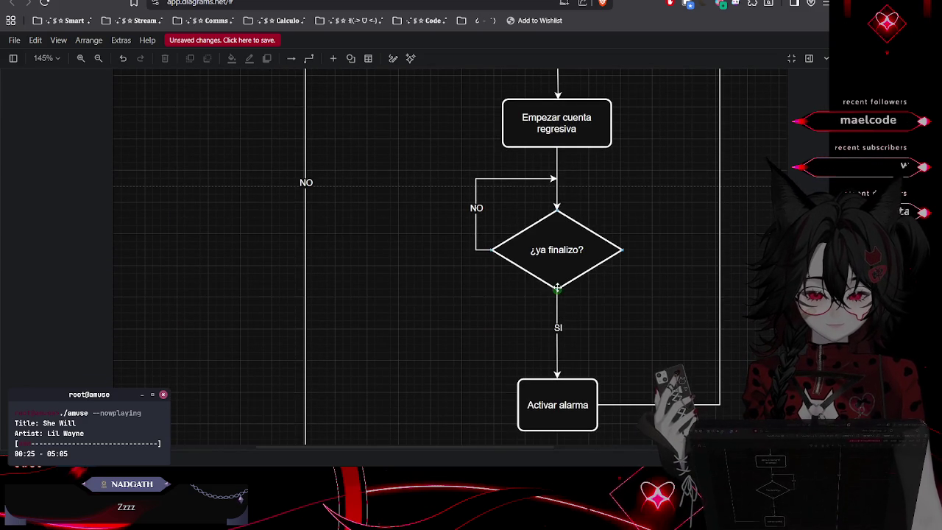
scroll(551, 413, down, 1)
scroll(745, 353, up, 3)
scroll(747, 321, up, 5)
scroll(747, 316, up, 6)
scroll(747, 317, up, 4)
scroll(456, 252, up, 5)
scroll(456, 253, up, 1)
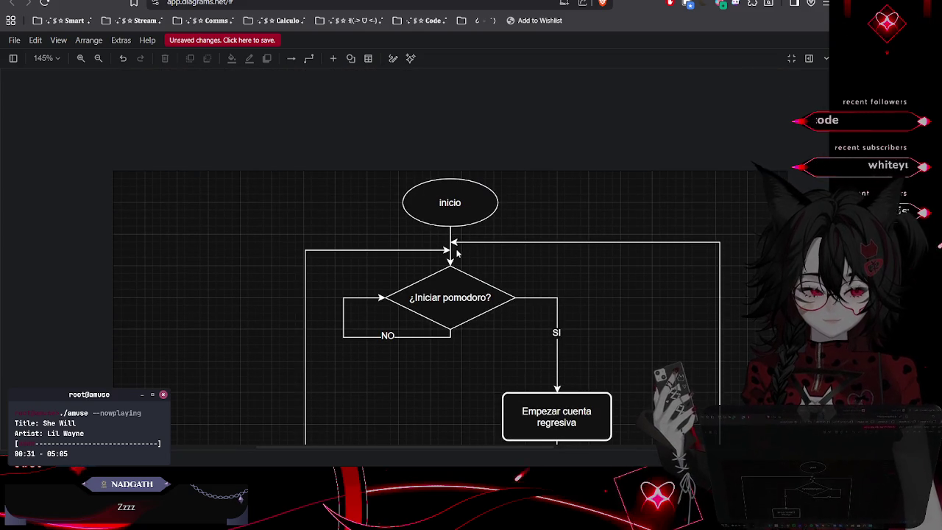
scroll(457, 252, down, 1)
scroll(457, 252, down, 2)
scroll(457, 253, down, 4)
scroll(462, 255, up, 2)
scroll(462, 255, up, 1)
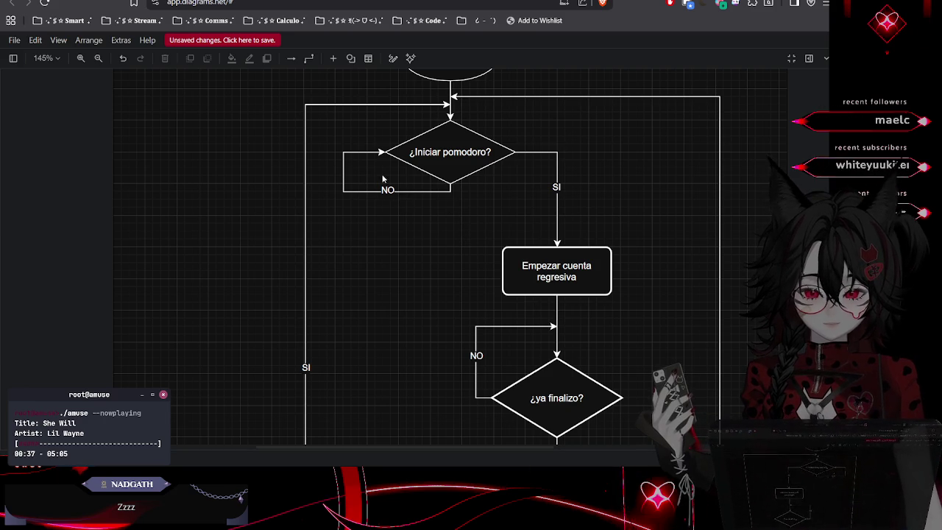
click(392, 189)
scroll(414, 216, down, 4)
scroll(415, 216, down, 3)
scroll(415, 216, up, 2)
scroll(414, 216, up, 1)
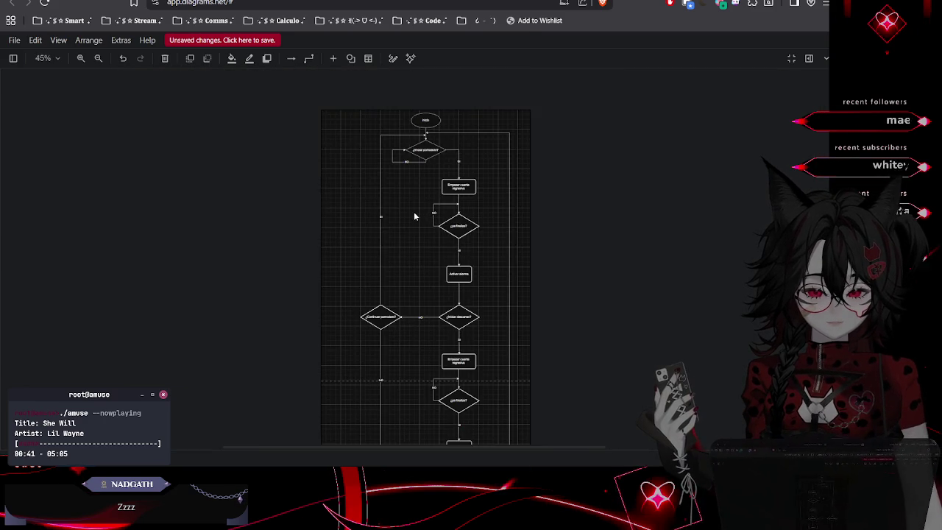
scroll(414, 217, down, 2)
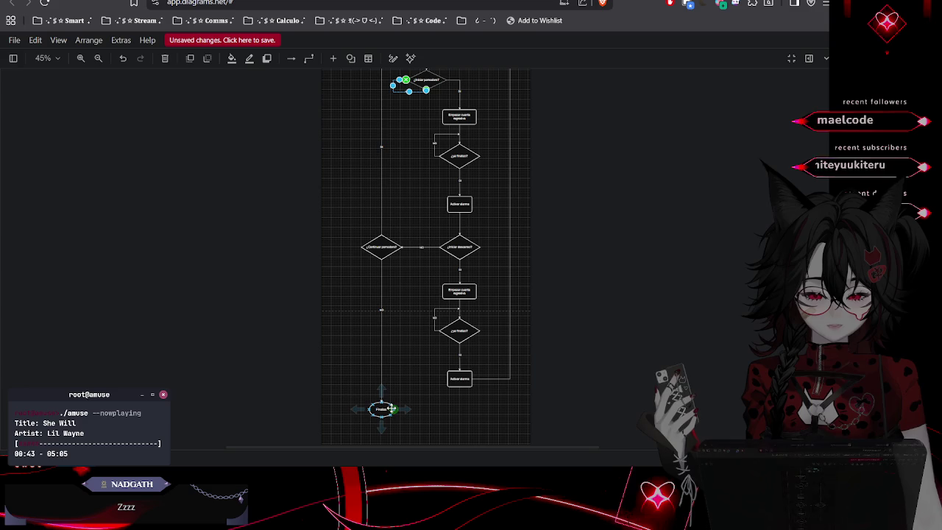
scroll(403, 335, up, 1)
scroll(404, 302, up, 1)
scroll(405, 276, up, 1)
scroll(405, 277, up, 1)
scroll(405, 277, up, 2)
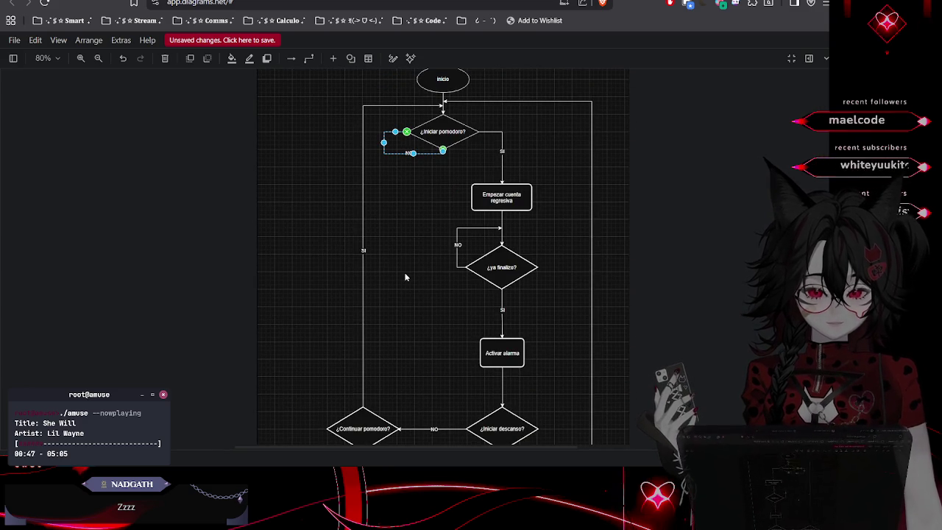
scroll(405, 276, down, 2)
scroll(405, 277, up, 1)
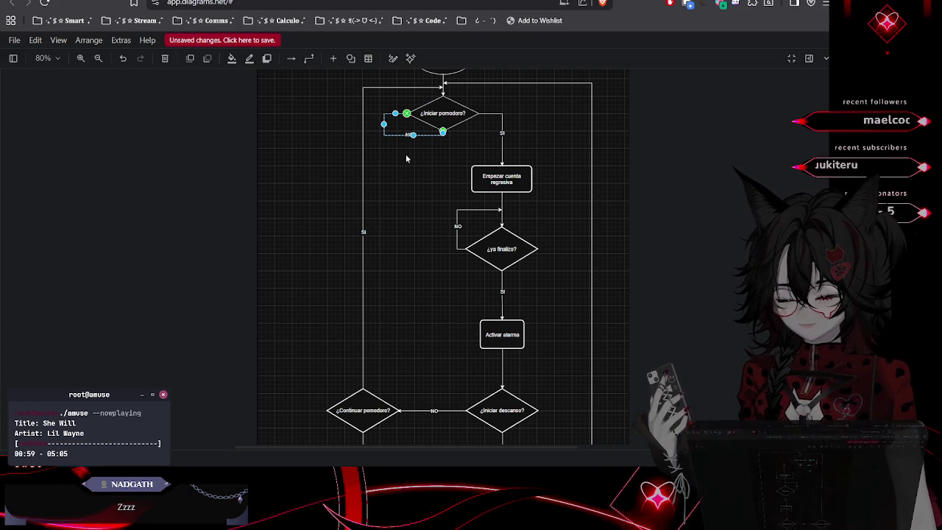
scroll(415, 210, down, 2)
scroll(416, 211, down, 2)
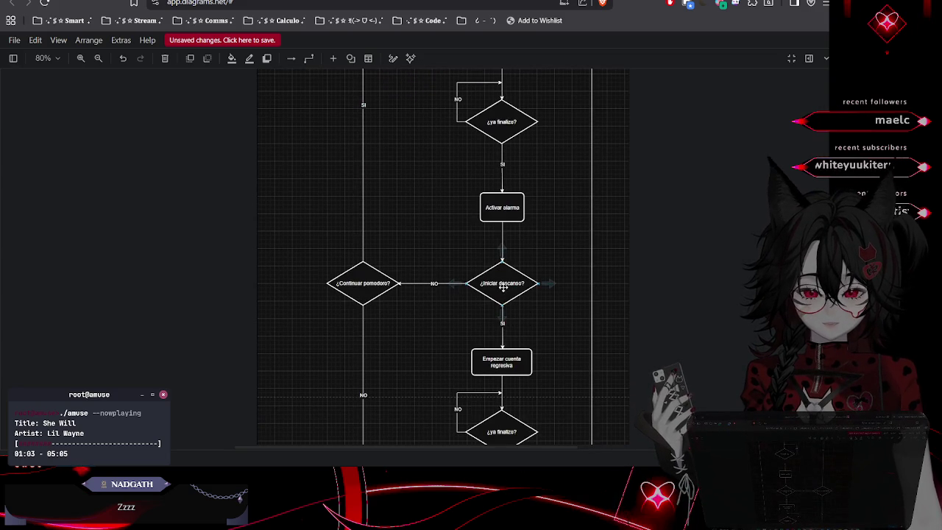
scroll(502, 288, down, 2)
scroll(503, 291, down, 2)
click(507, 371)
click(568, 377)
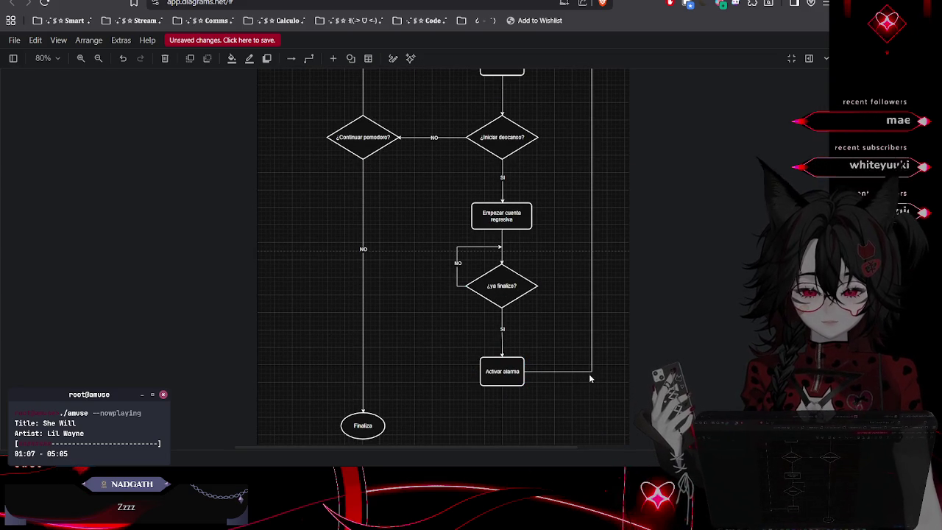
scroll(589, 379, up, 2)
scroll(584, 329, up, 3)
scroll(587, 311, up, 3)
scroll(519, 236, up, 3)
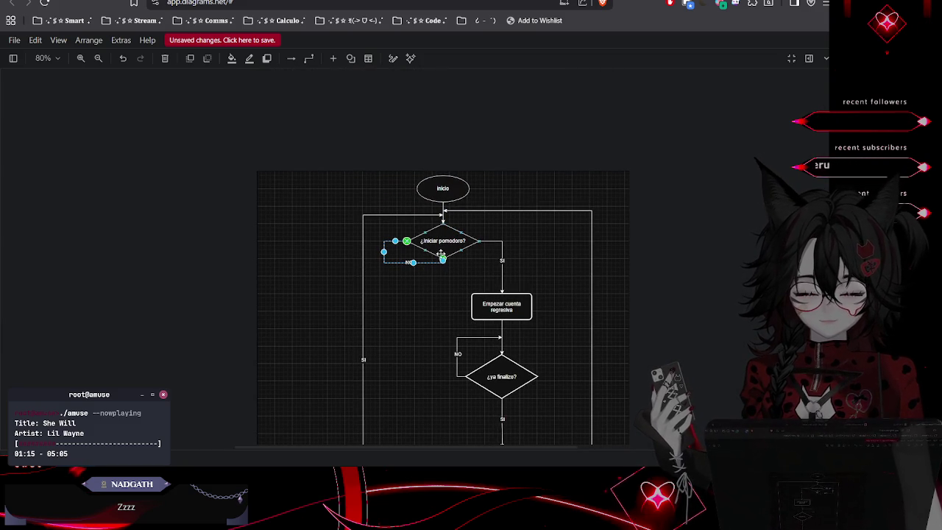
scroll(434, 265, down, 3)
scroll(429, 297, down, 3)
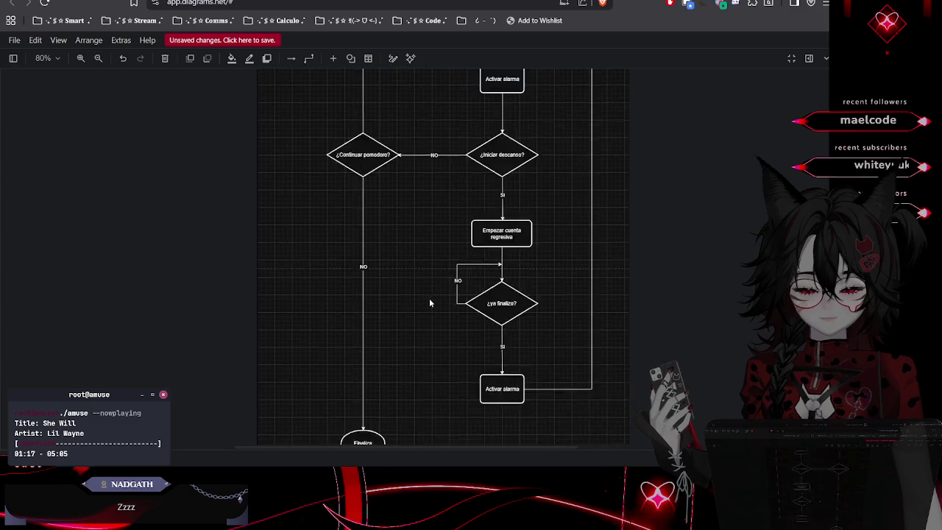
scroll(390, 317, down, 2)
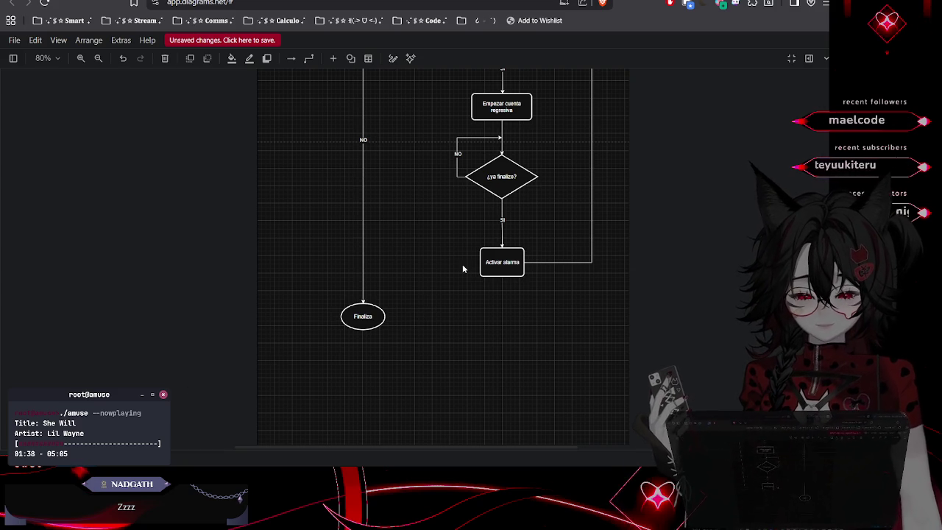
scroll(454, 307, up, 2)
scroll(454, 308, up, 3)
scroll(454, 307, up, 3)
scroll(455, 310, up, 3)
scroll(445, 294, up, 2)
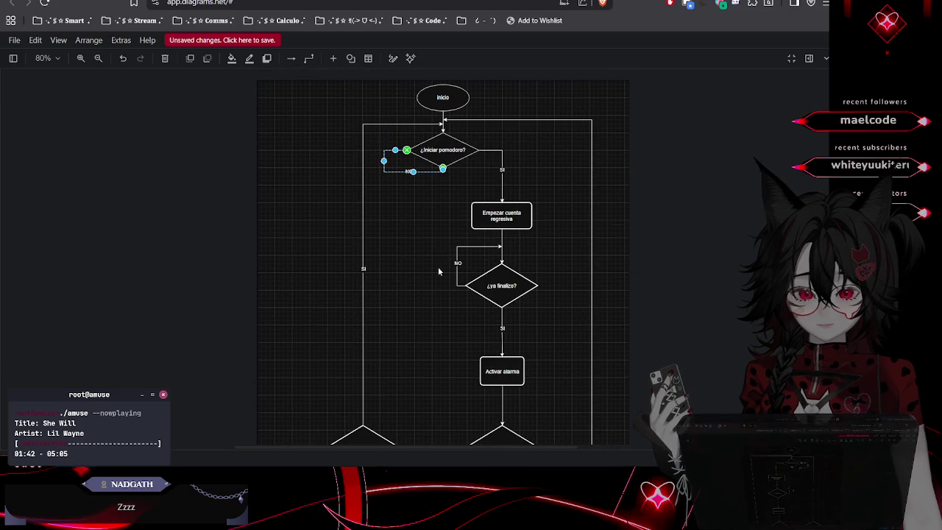
mouse_move(407, 153)
mouse_down()
mouse_move(305, 393)
mouse_move(332, 372)
mouse_move(322, 400)
mouse_move(339, 407)
mouse_up()
scroll(329, 345, up, 1)
scroll(329, 345, up, 3)
drag(329, 345, 320, 263)
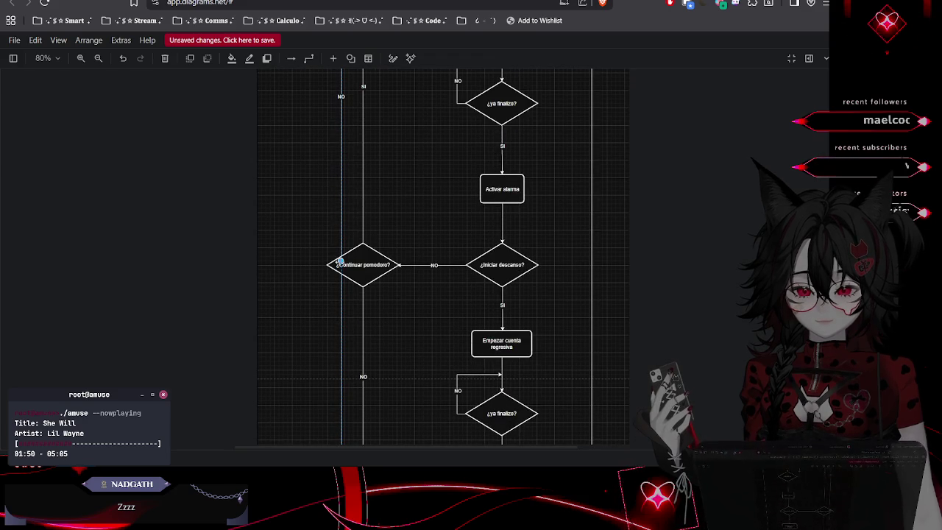
scroll(320, 264, up, 3)
scroll(358, 267, up, 1)
mouse_move(320, 264)
mouse_down()
mouse_move(353, 165)
mouse_move(340, 264)
mouse_up()
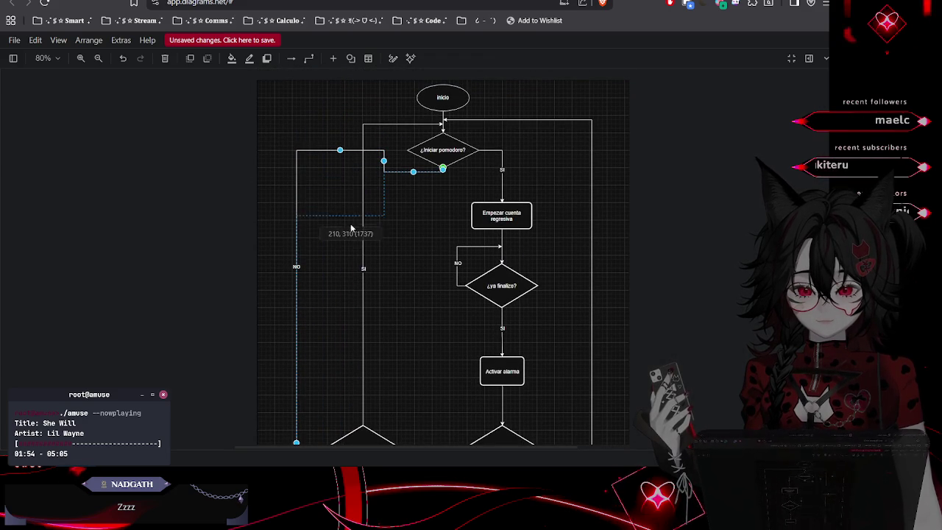
drag(414, 172, 413, 265)
click(415, 335)
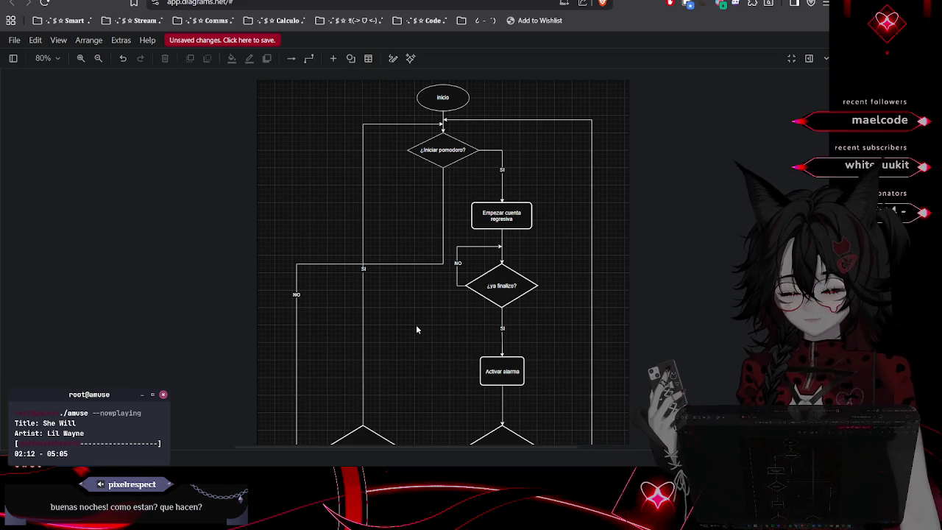
scroll(415, 329, down, 3)
scroll(424, 306, up, 1)
key(ctrl+z)
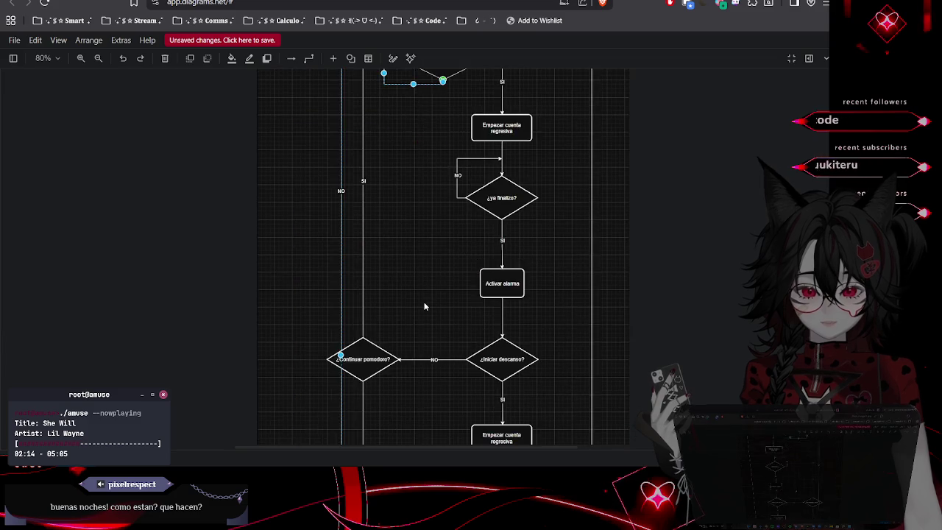
scroll(424, 306, up, 3)
scroll(424, 306, down, 3)
scroll(424, 307, down, 1)
scroll(424, 306, down, 2)
key(ctrl+z)
key(ctrl+z)
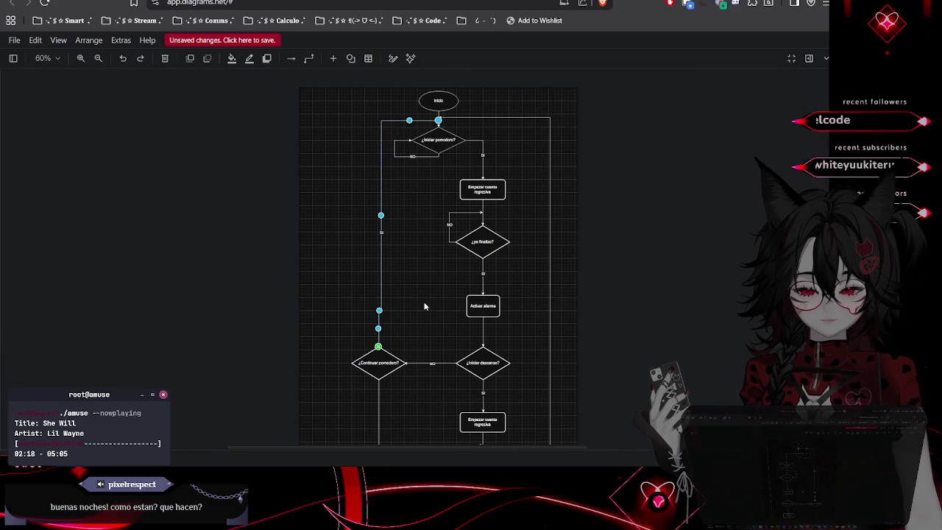
key(Escape)
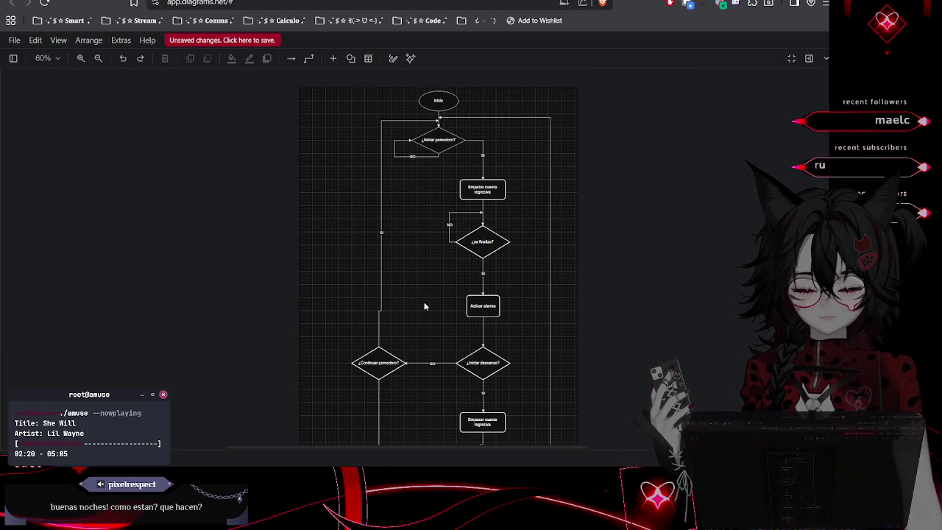
key(ctrl+z)
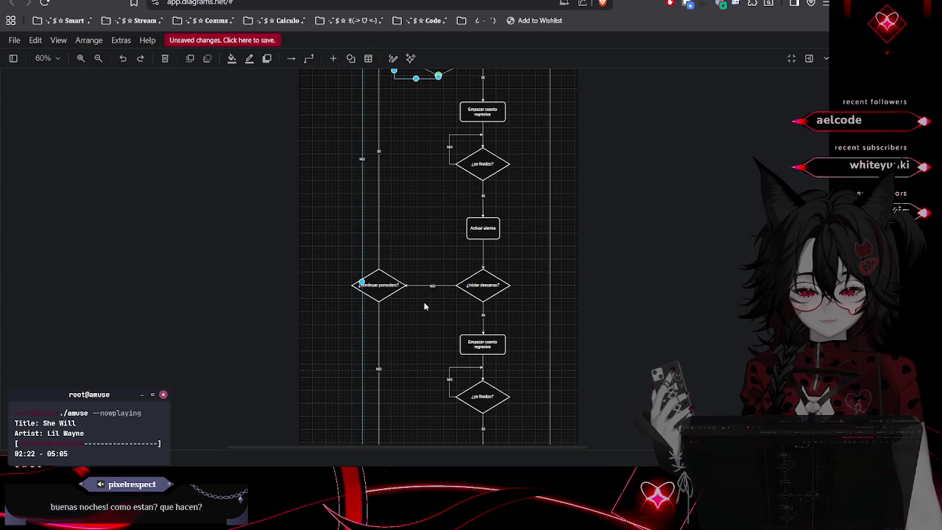
key(ctrl+z)
key(ctrl+z)
key(ctrl+z)
key(Escape)
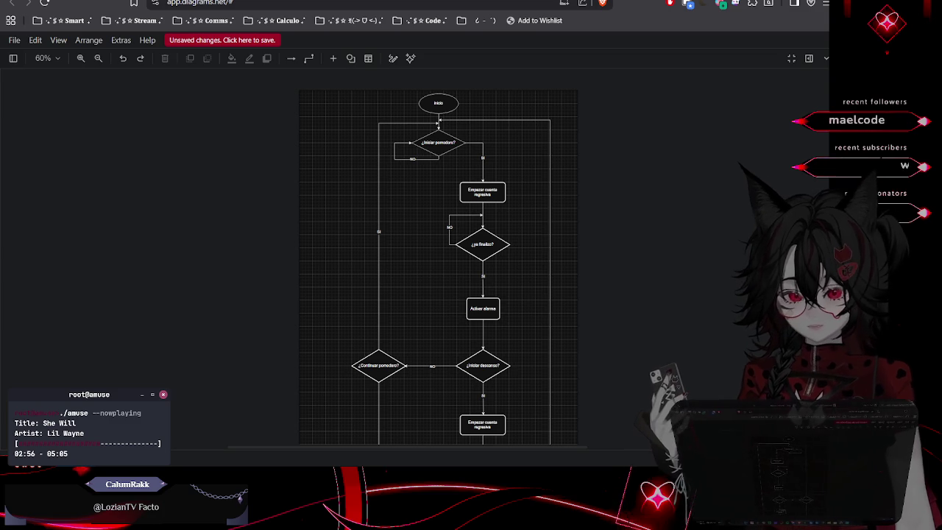
click(431, 21)
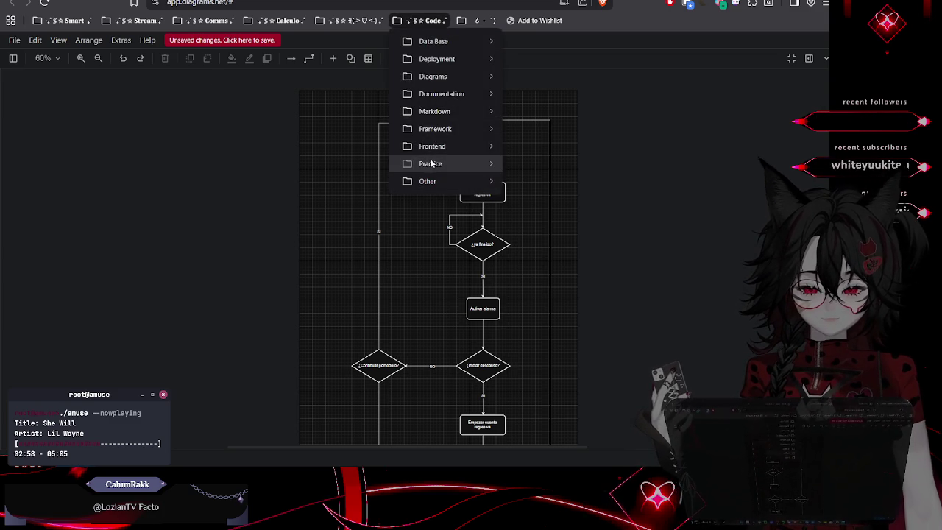
mouse_move(431, 164)
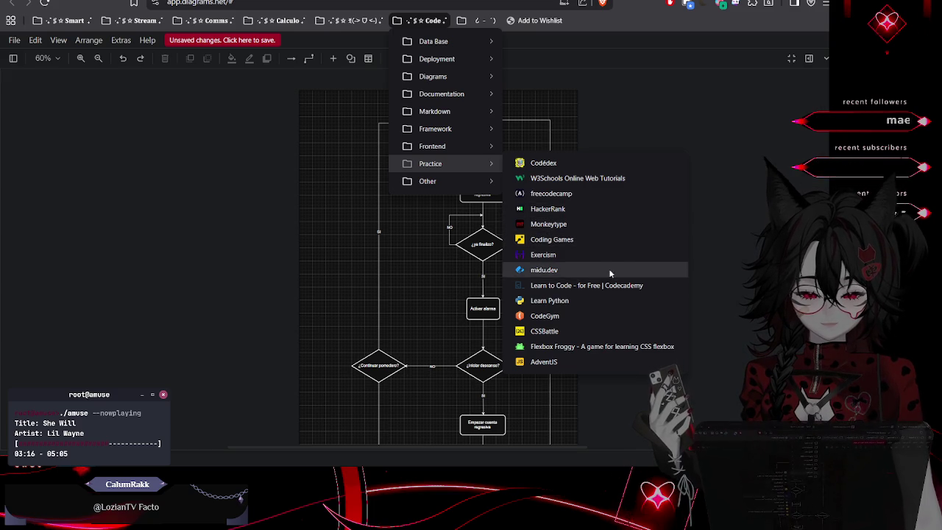
click(634, 219)
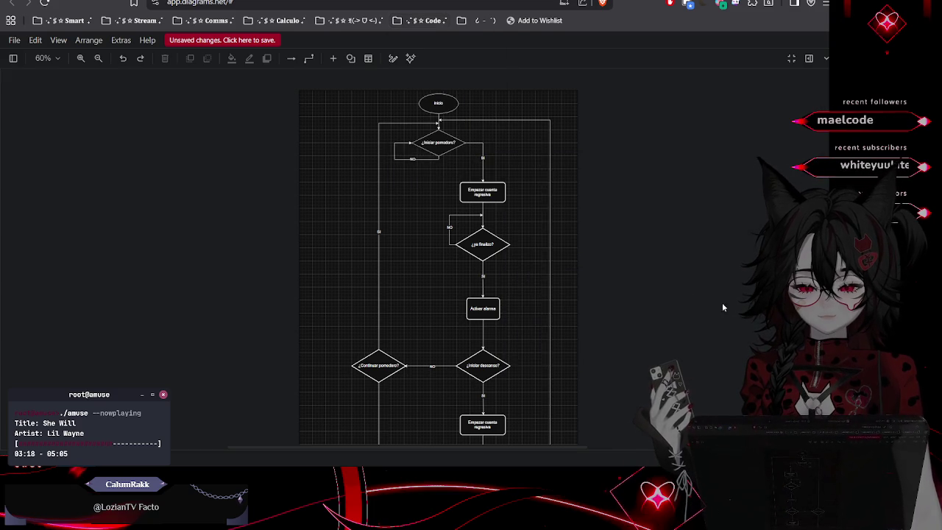
scroll(634, 220, down, 1)
scroll(634, 219, down, 2)
scroll(635, 220, down, 2)
scroll(635, 224, down, 1)
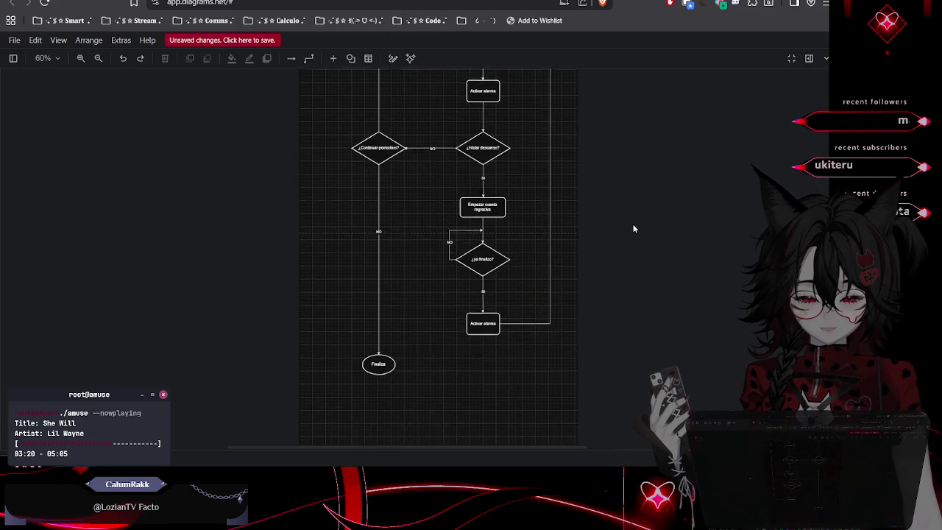
scroll(631, 227, up, 2)
click(552, 234)
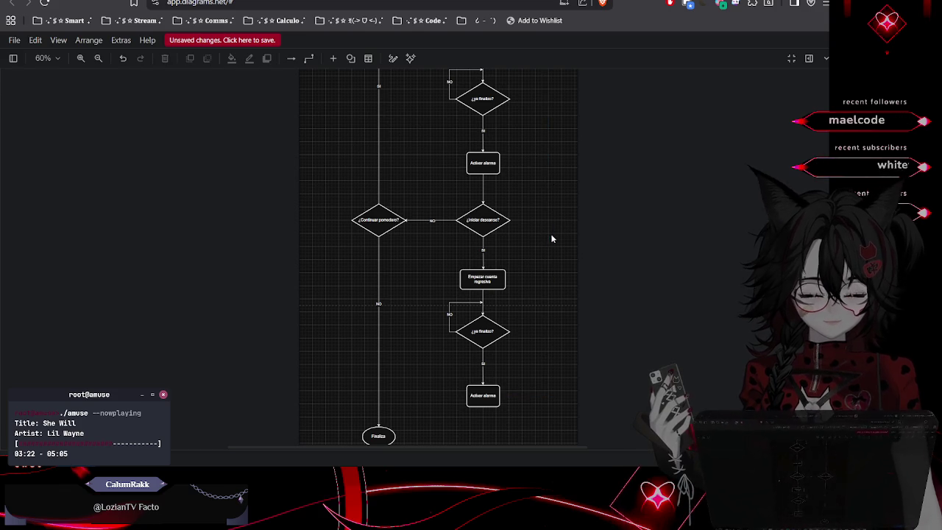
scroll(552, 234, up, 2)
scroll(552, 234, up, 1)
scroll(555, 234, down, 2)
scroll(554, 234, down, 2)
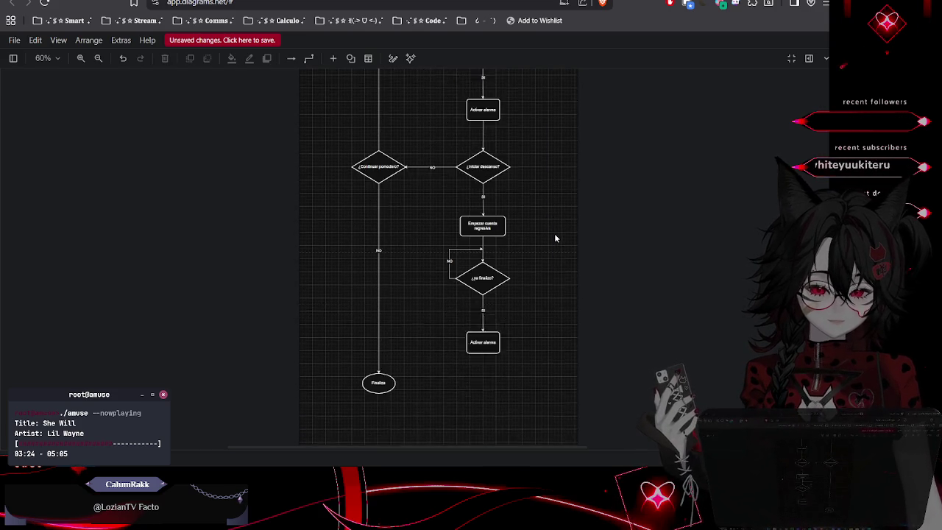
Step: Draw a short arrow down from the lower Activar alarma box into empty space
scroll(554, 233, down, 1)
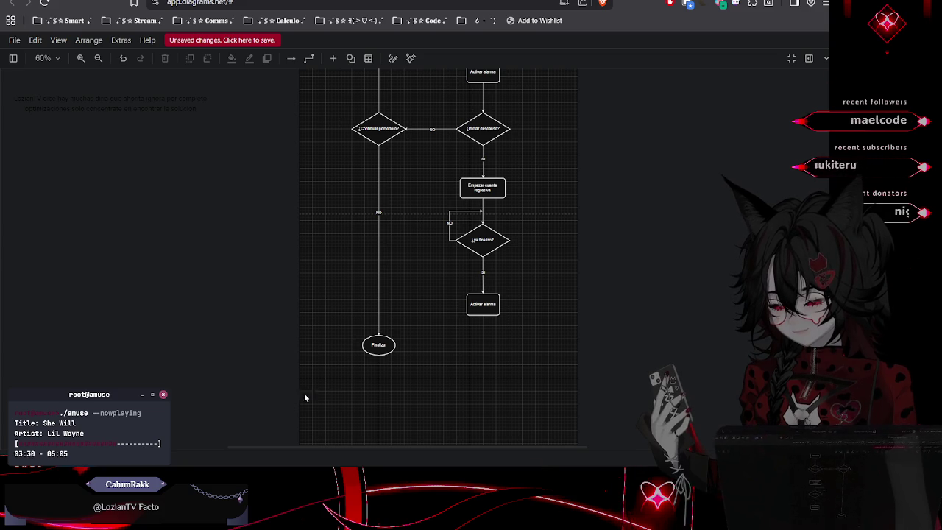
ctrl+scroll(496, 367, up, 3)
ctrl+scroll(497, 367, up, 2)
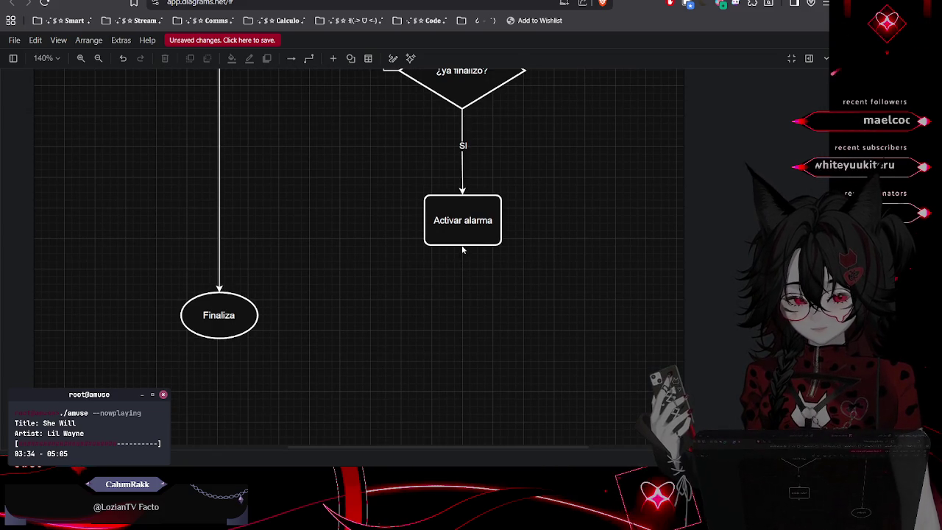
drag(456, 335, 463, 382)
click(472, 312)
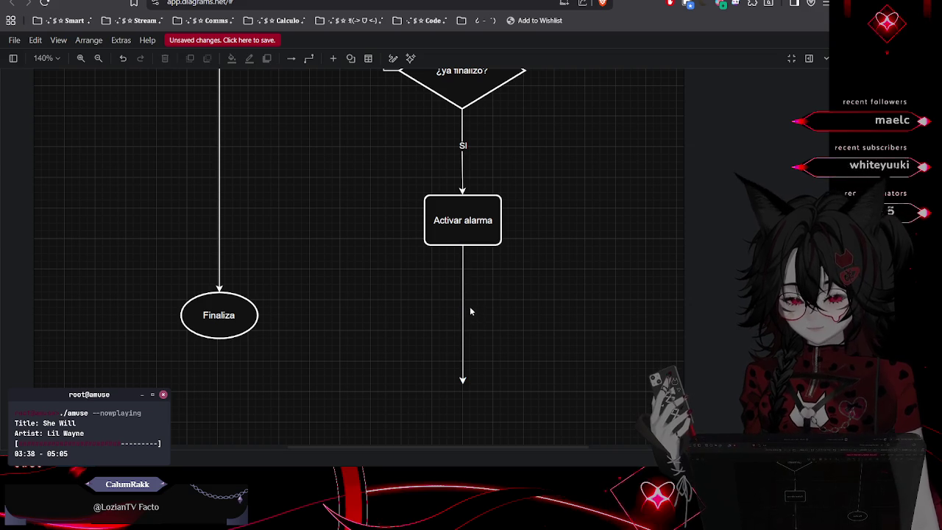
click(463, 381)
drag(462, 381, 462, 336)
click(515, 335)
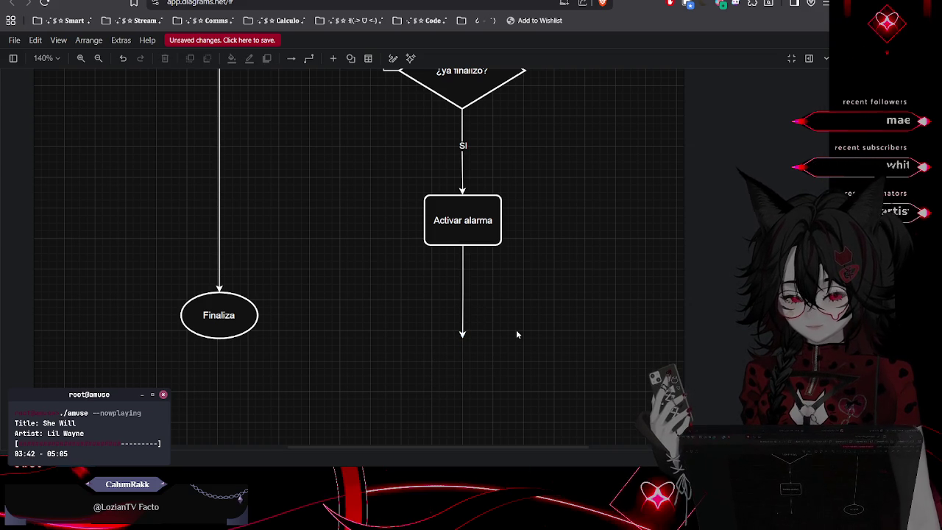
Step: Select the ¿ya finalizo? diamond for copying and scroll down below the new arrow
scroll(509, 329, up, 5)
click(477, 271)
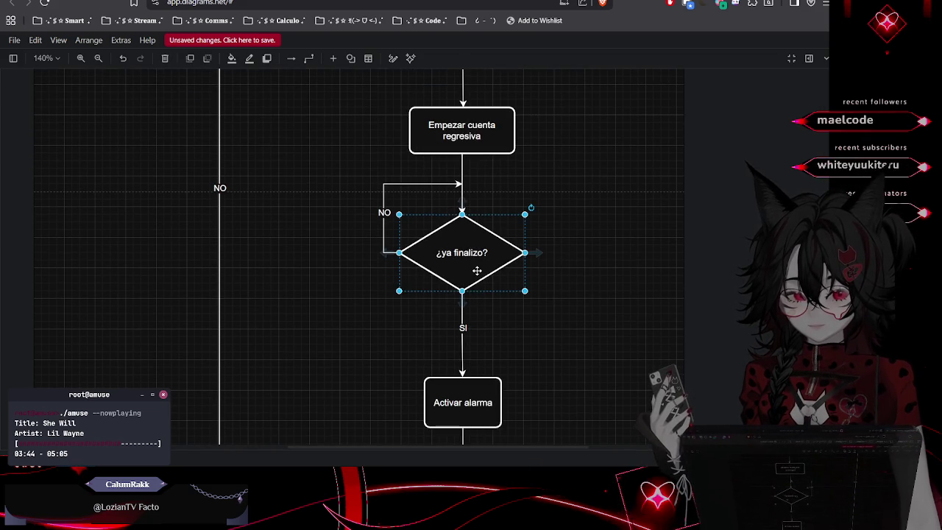
scroll(543, 289, down, 3)
scroll(542, 289, down, 2)
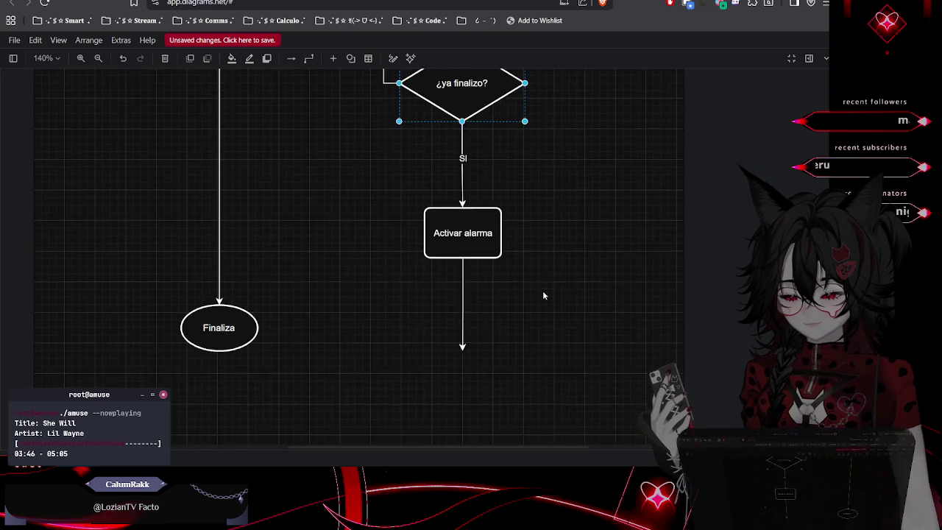
scroll(462, 378, down, 2)
scroll(462, 380, down, 1)
scroll(461, 380, down, 1)
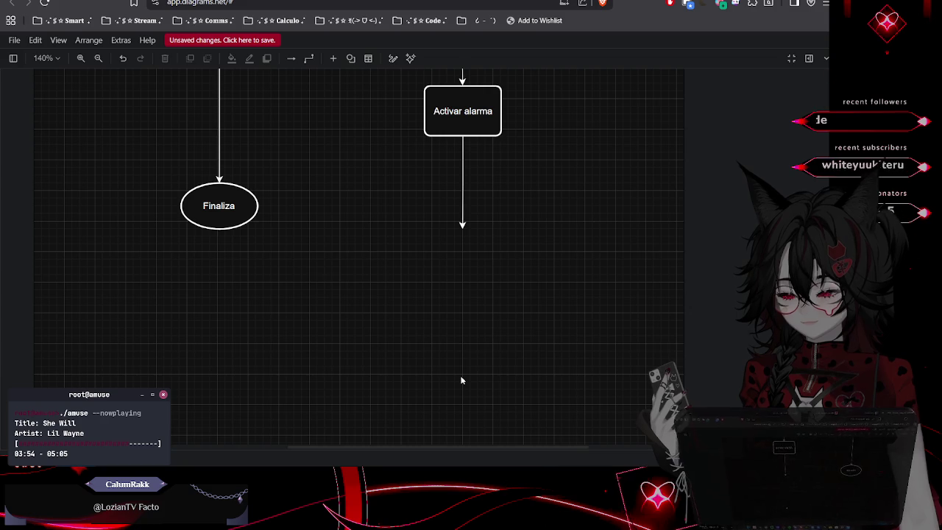
Step: Paste a copy of the ¿ya finalizo? diamond and place it under the Activar alarma arrow
key(ctrl+v)
mouse_move(530, 389)
mouse_down()
mouse_move(478, 280)
mouse_move(477, 255)
mouse_up()
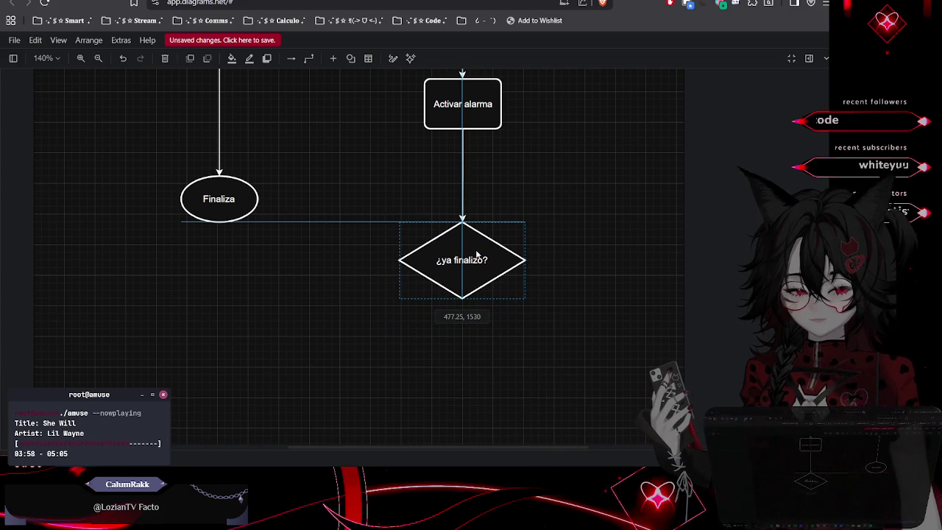
scroll(522, 227, up, 2)
scroll(522, 227, up, 3)
scroll(522, 227, up, 3)
scroll(522, 227, up, 1)
scroll(522, 230, down, 5)
scroll(515, 243, down, 3)
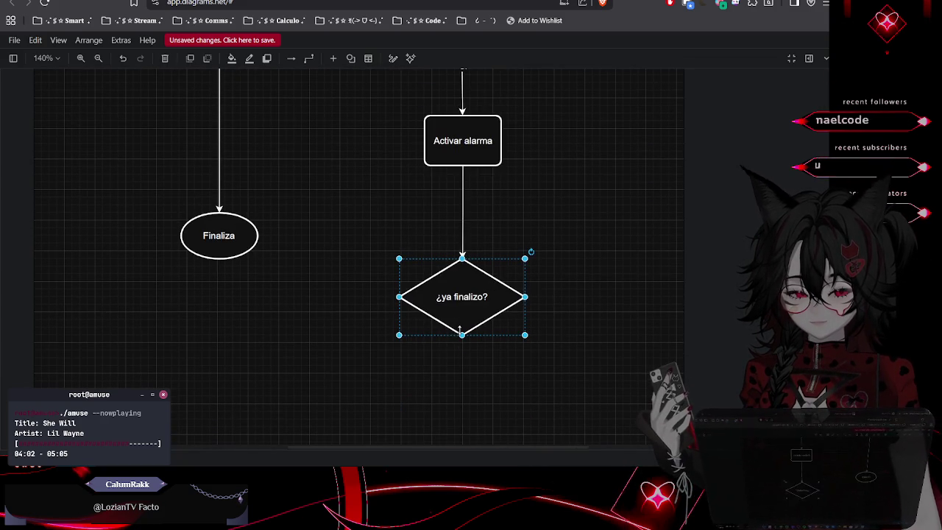
Step: Relabel the copied diamond '¿Finalizar pomodoro?'
double_click(479, 295)
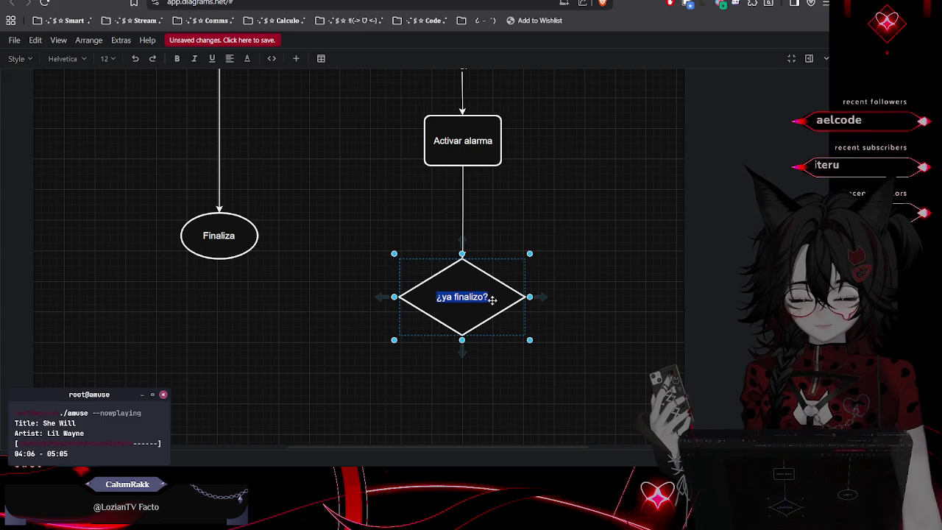
text(¿Finalizar sesion)
double_click(493, 298)
text(pomodoro)
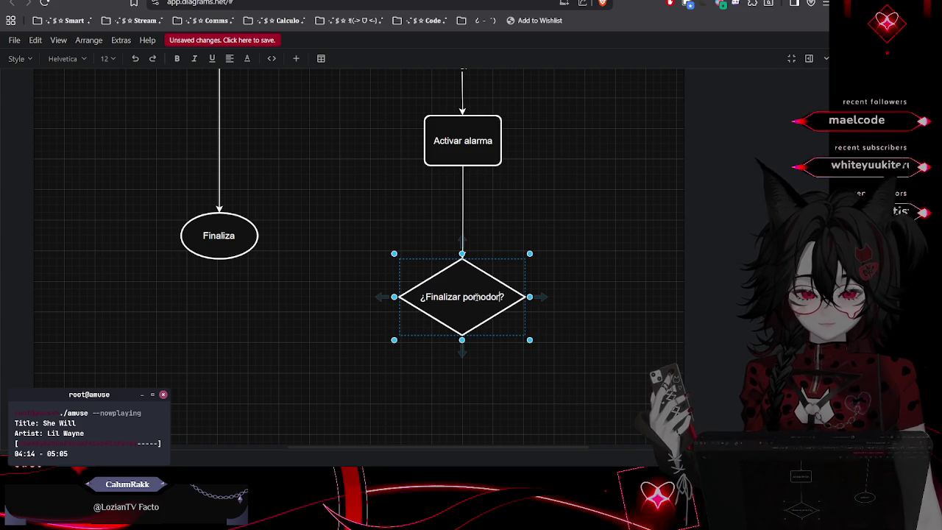
click(393, 294)
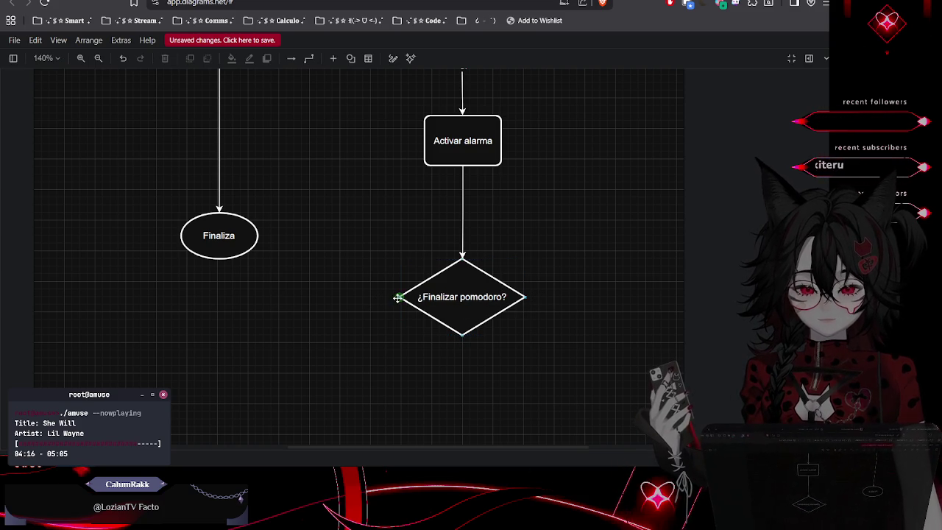
Step: Connect the diamond to the bottom of Finaliza with a level arrow labelled SI
drag(329, 296, 258, 232)
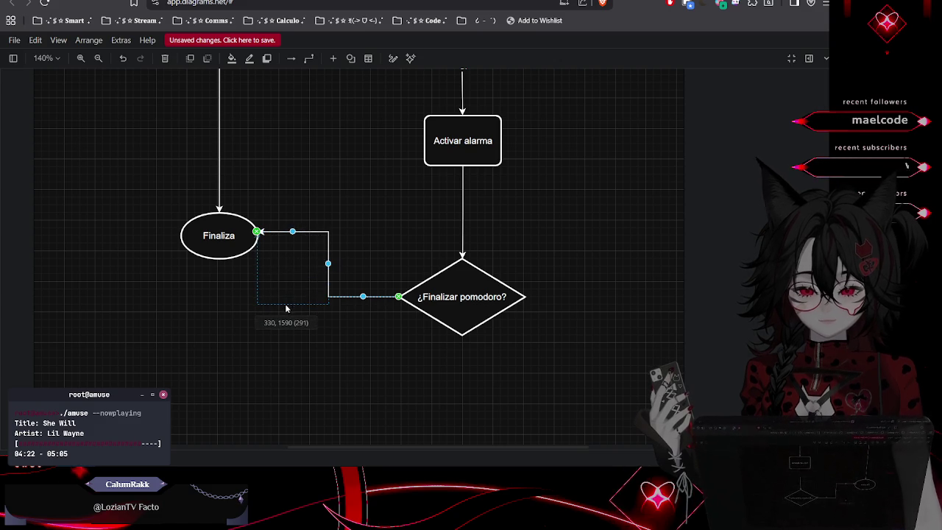
drag(294, 244, 292, 303)
drag(256, 231, 219, 258)
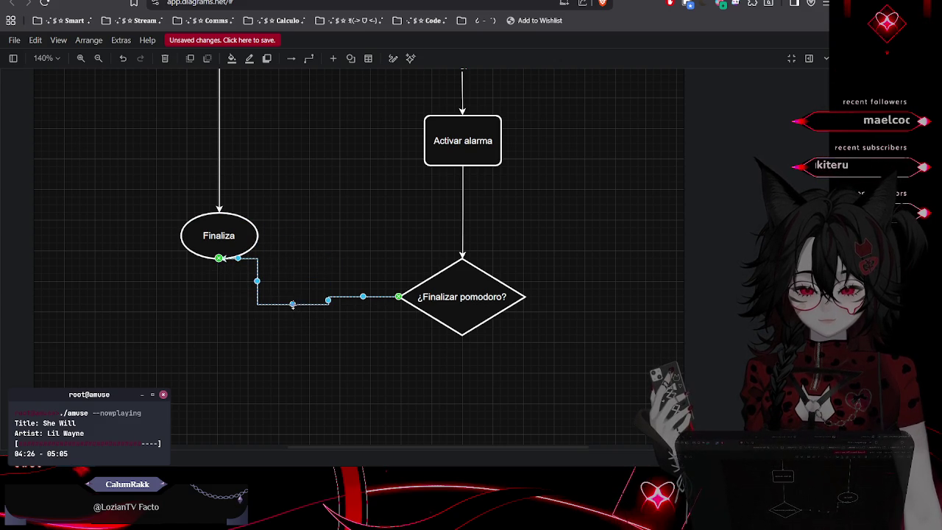
mouse_move(292, 302)
mouse_down()
mouse_move(219, 290)
mouse_move(219, 280)
mouse_up()
click(321, 271)
double_click(319, 297)
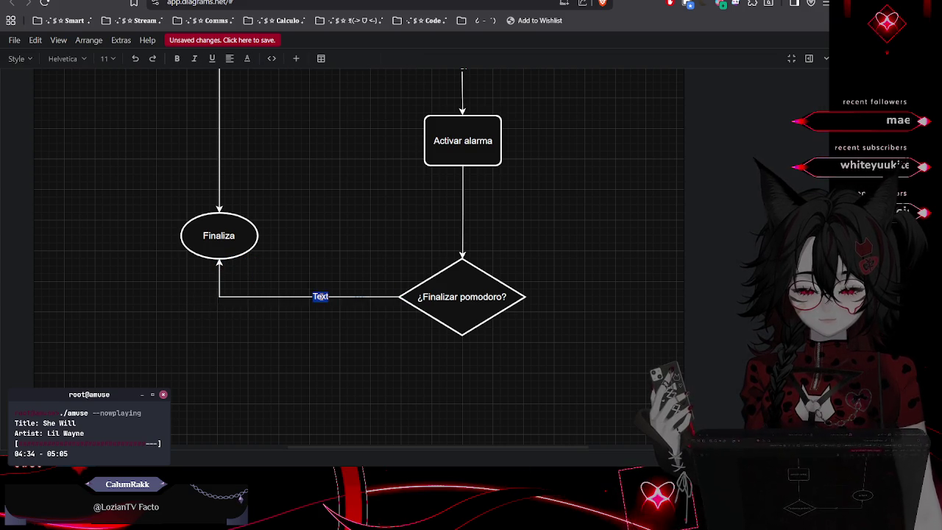
click(430, 352)
Step: Add an arrow labelled NO leaving the diamond's right side
drag(537, 298, 622, 297)
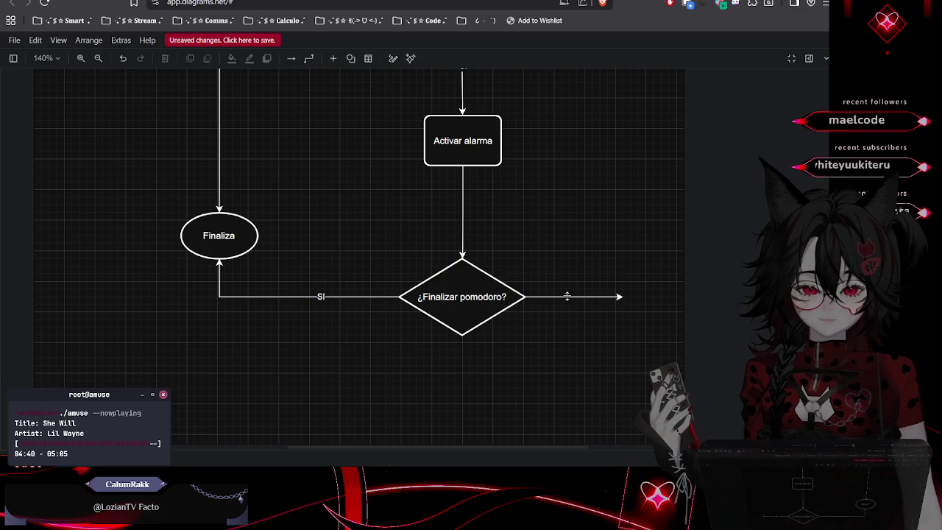
double_click(568, 297)
text(NO)
click(582, 217)
ctrl+scroll(592, 220, down, 2)
ctrl+scroll(593, 225, down, 2)
ctrl+scroll(598, 225, down, 1)
ctrl+scroll(600, 225, down, 1)
ctrl+scroll(599, 227, down, 1)
scroll(599, 225, down, 1)
scroll(600, 225, down, 1)
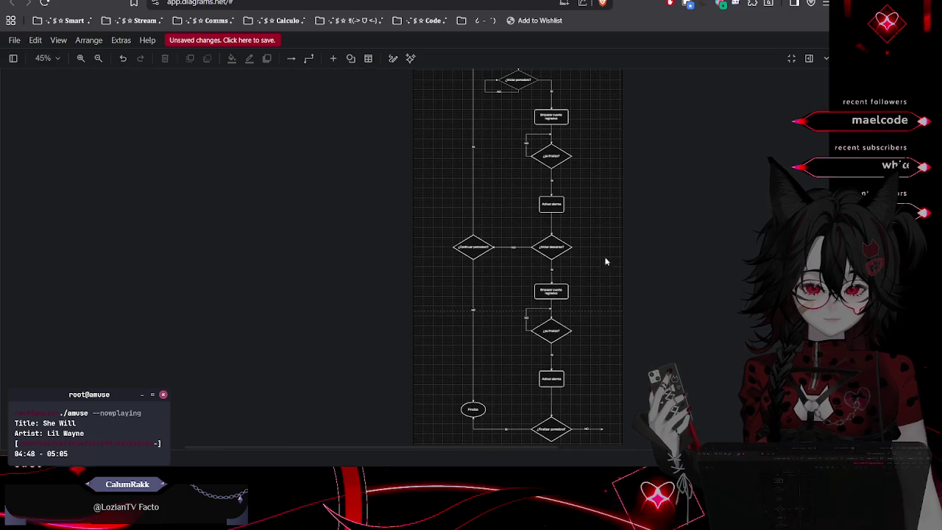
click(602, 430)
drag(603, 431, 602, 317)
drag(583, 236, 551, 279)
scroll(549, 266, down, 3)
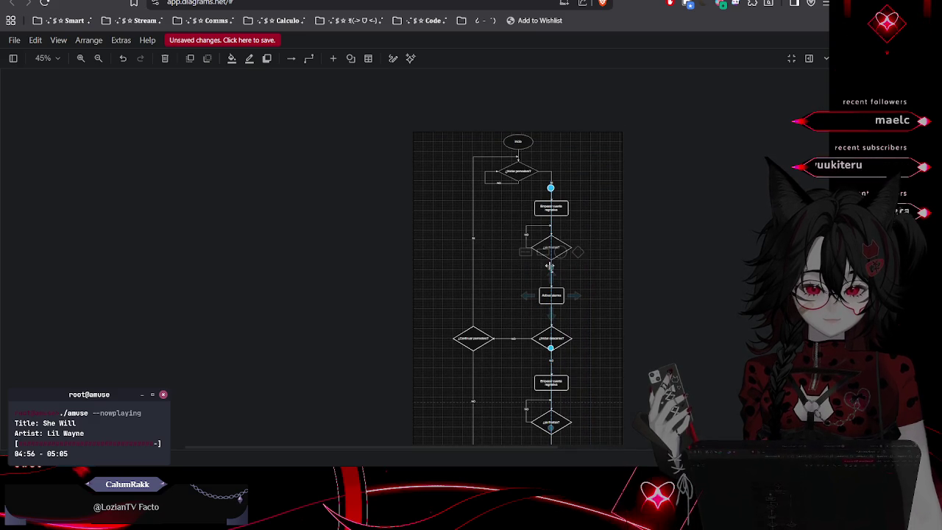
scroll(610, 287, up, 6)
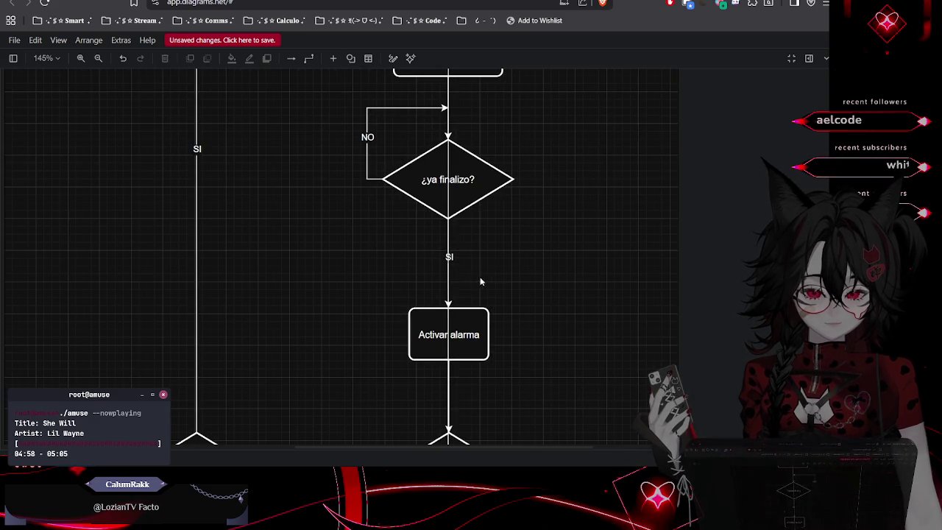
click(449, 276)
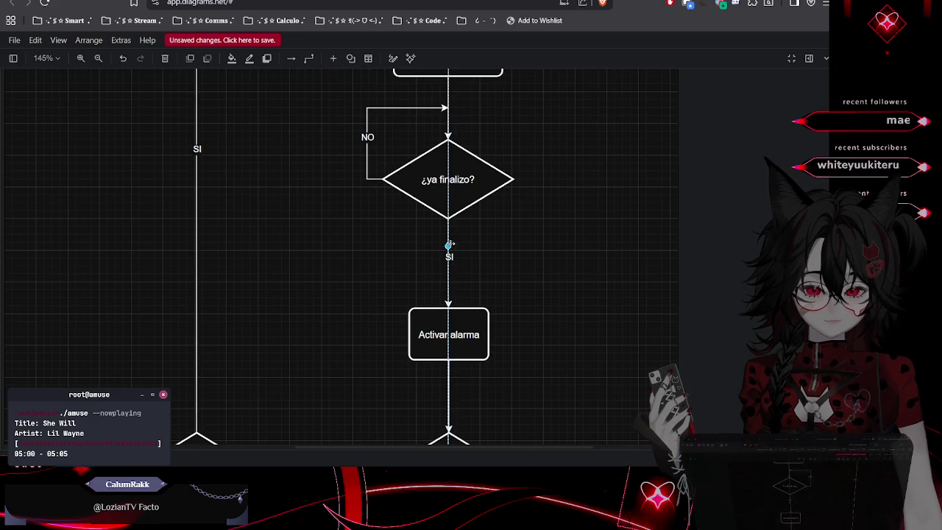
click(582, 242)
scroll(583, 259, down, 2)
scroll(585, 254, down, 5)
click(535, 231)
scroll(506, 244, down, 3)
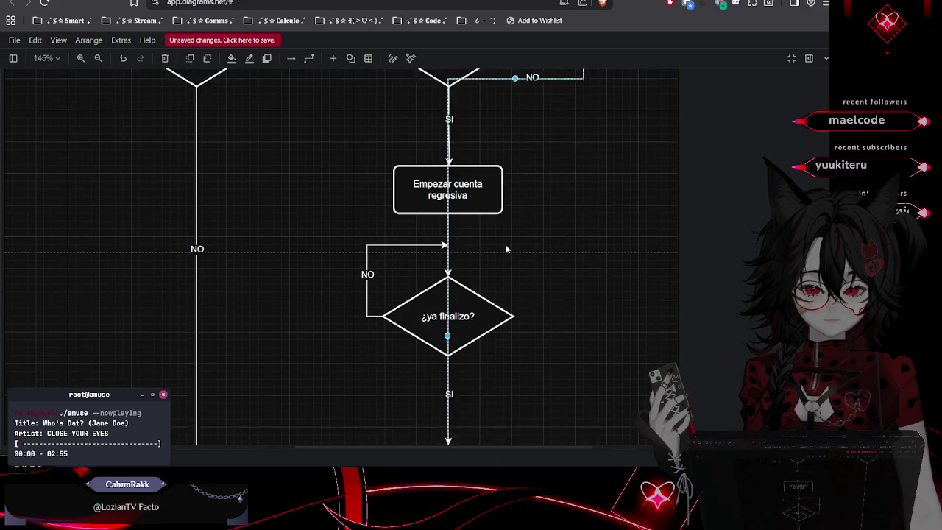
click(448, 287)
drag(448, 287, 581, 309)
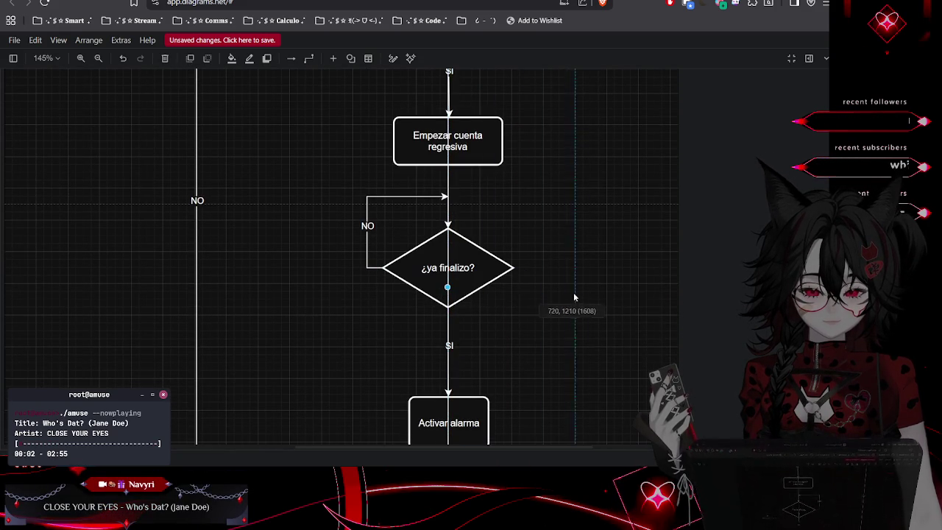
scroll(589, 301, down, 5)
click(625, 293)
scroll(625, 293, up, 3)
scroll(623, 291, up, 4)
scroll(684, 278, up, 2)
scroll(685, 278, up, 2)
scroll(684, 278, up, 3)
scroll(684, 278, up, 3)
scroll(686, 280, up, 2)
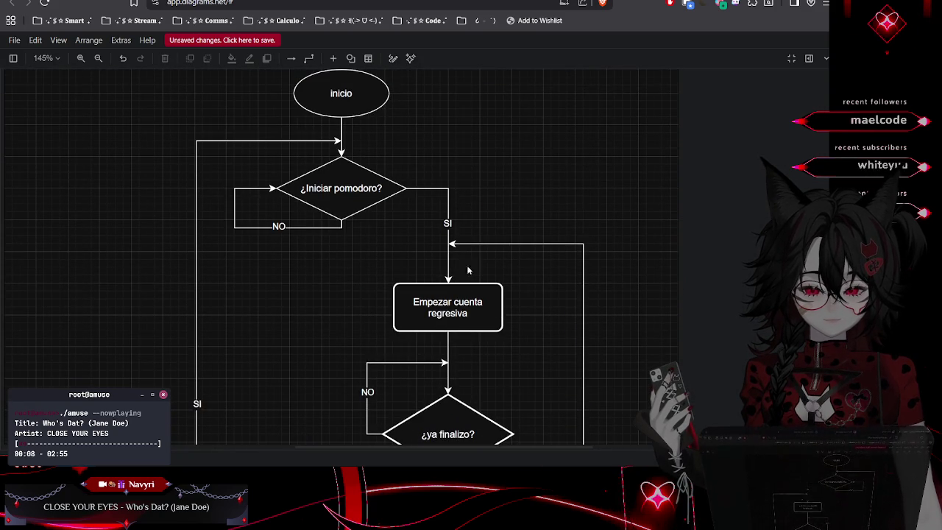
scroll(500, 296, down, 3)
scroll(525, 285, up, 2)
scroll(524, 285, down, 3)
scroll(524, 289, down, 2)
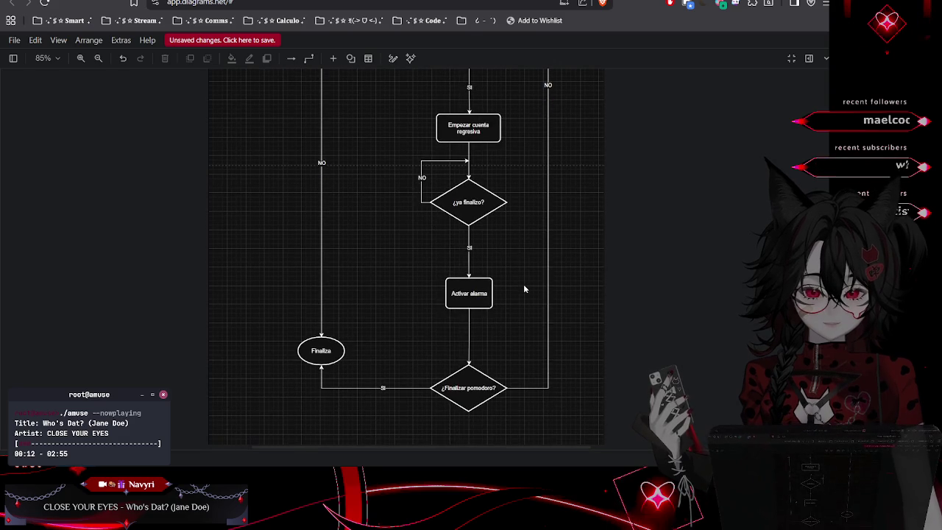
scroll(525, 289, down, 3)
scroll(523, 284, up, 2)
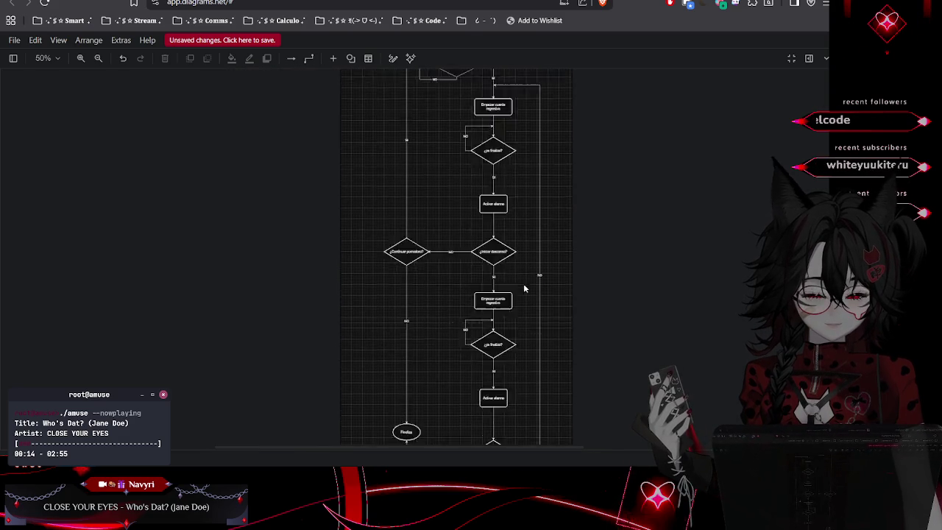
scroll(523, 272, up, 1)
scroll(522, 152, up, 3)
scroll(516, 110, up, 1)
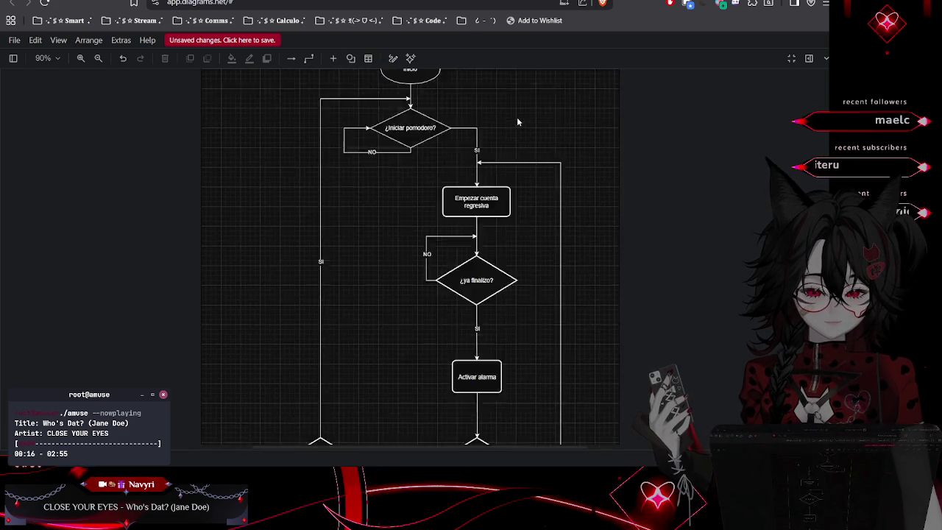
scroll(517, 118, up, 1)
scroll(500, 154, down, 2)
scroll(491, 157, down, 5)
scroll(482, 199, down, 5)
scroll(479, 222, down, 1)
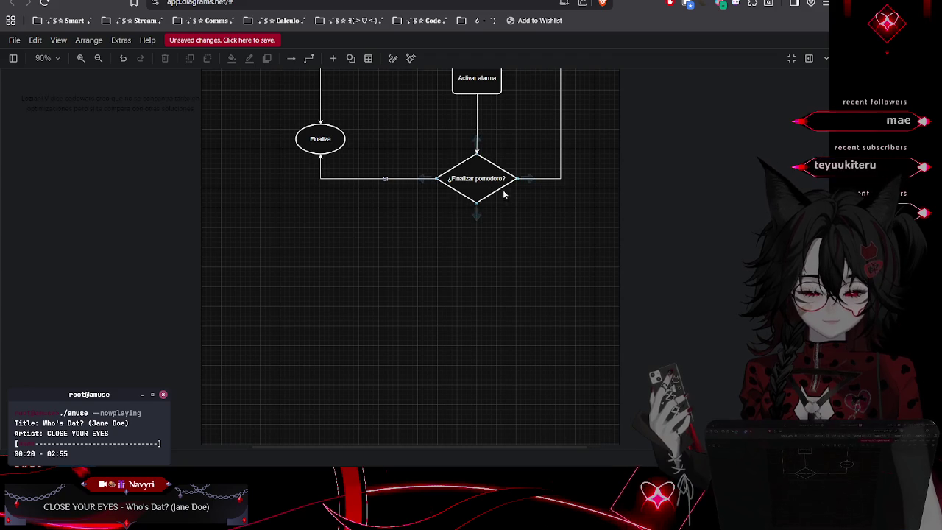
scroll(506, 196, up, 5)
scroll(506, 196, up, 4)
scroll(506, 196, up, 4)
scroll(506, 195, up, 3)
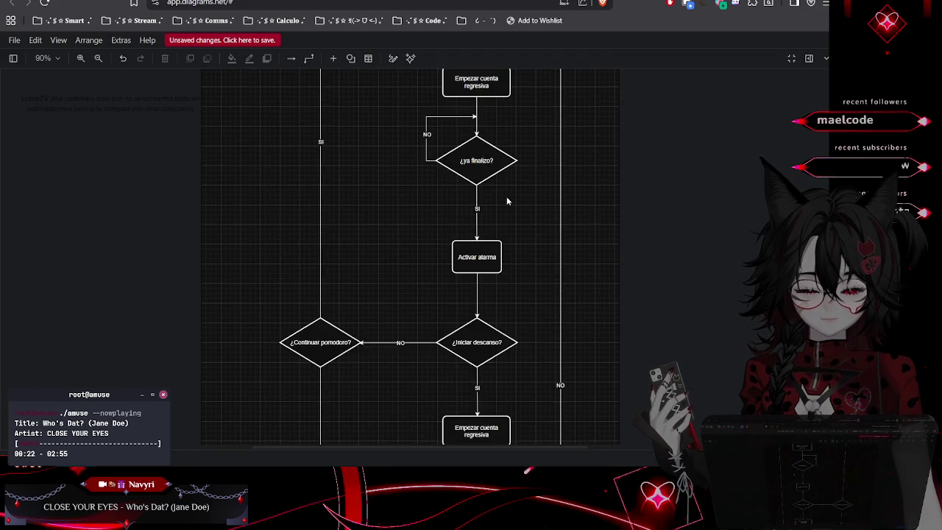
scroll(507, 199, up, 3)
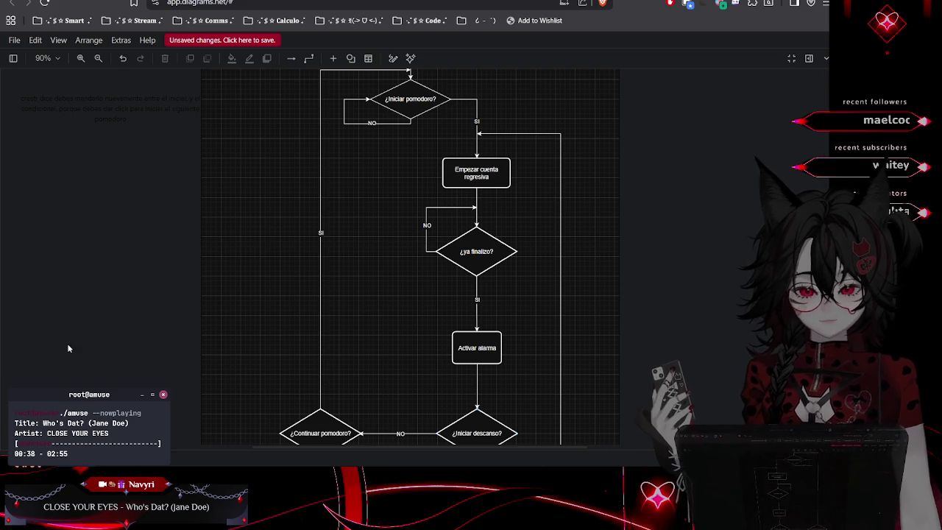
scroll(430, 187, up, 2)
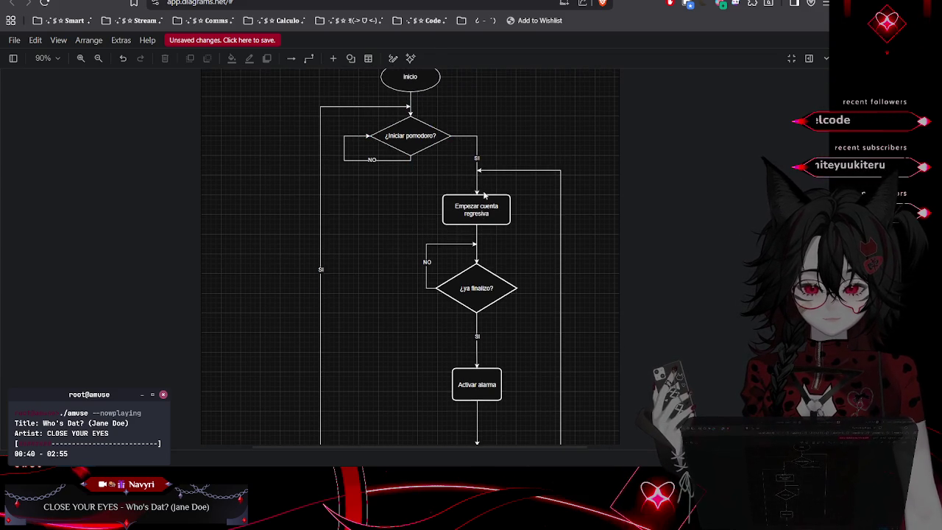
Step: Reroute the right return connector over the flowchart to end above ¿Iniciar pomodoro?
scroll(519, 194, up, 2)
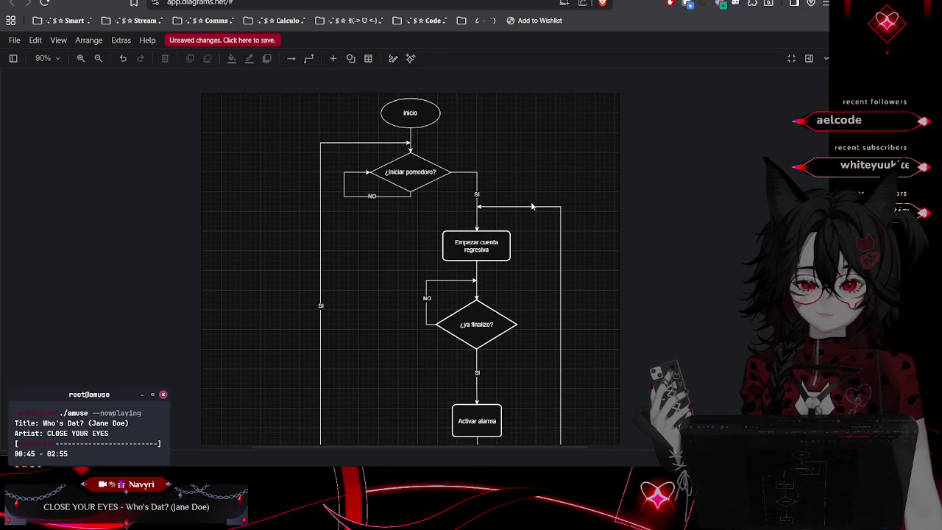
click(532, 206)
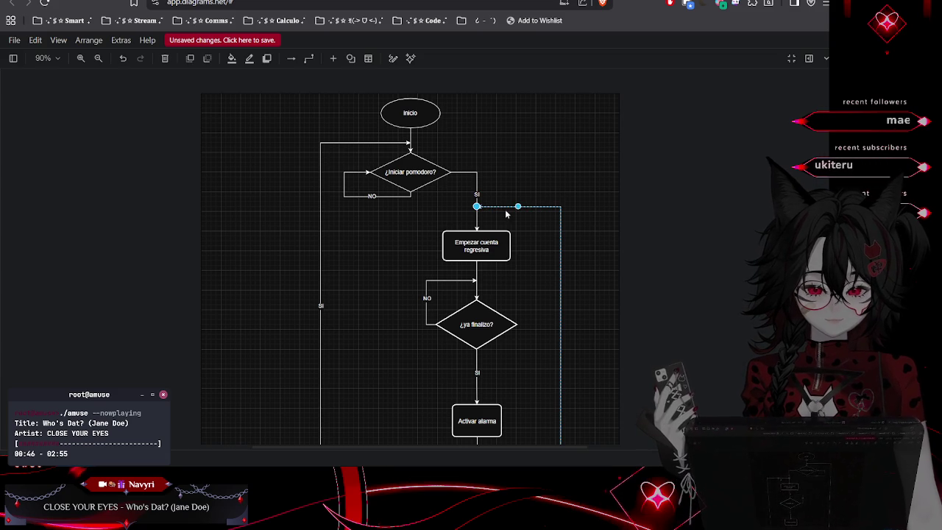
drag(518, 206, 518, 132)
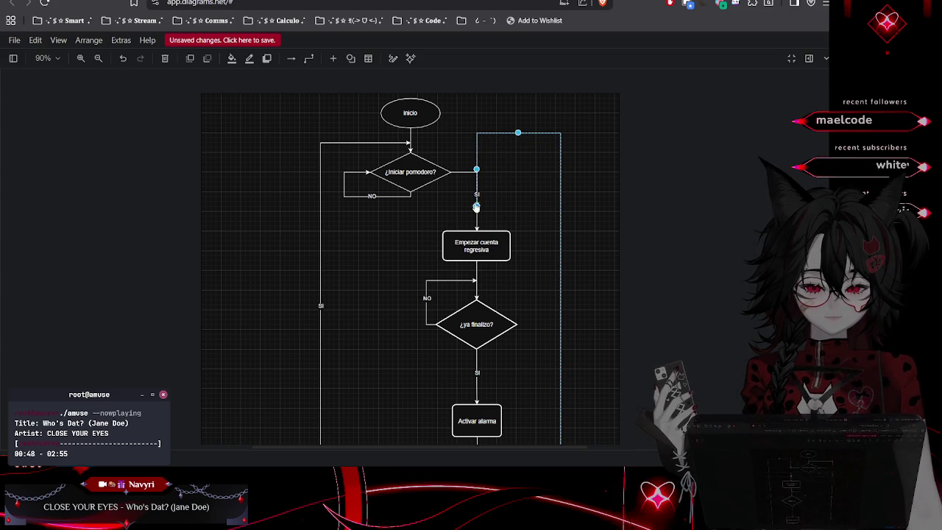
drag(480, 209, 415, 138)
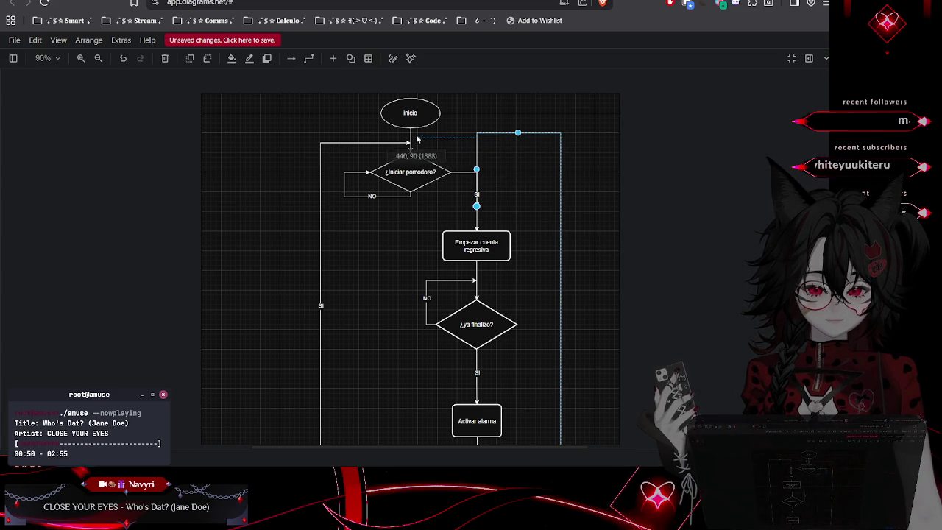
drag(415, 138, 413, 138)
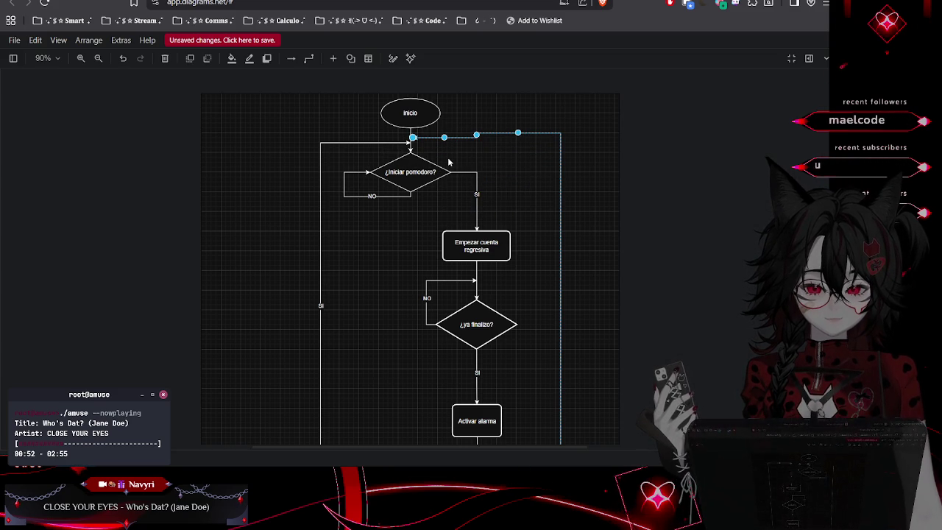
drag(520, 143, 491, 160)
Step: Nudge the rerouted connector's right segment slightly left, then bring Discord over the diagram
scroll(491, 160, up, 6)
click(480, 96)
key(Left)
key(Left)
key(Left)
key(Left)
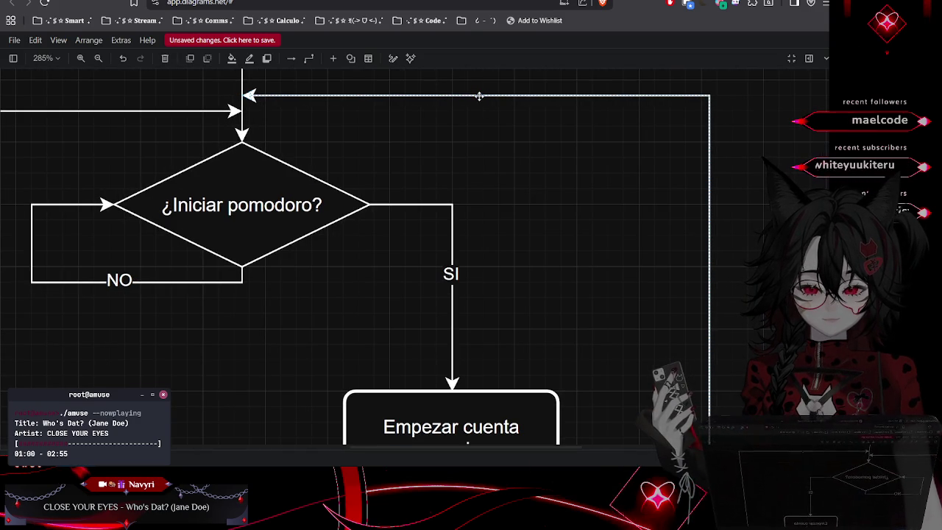
click(665, 234)
scroll(665, 235, down, 2)
scroll(665, 234, down, 6)
scroll(708, 280, down, 3)
scroll(709, 281, down, 3)
scroll(709, 281, down, 2)
scroll(709, 281, up, 6)
scroll(708, 281, down, 3)
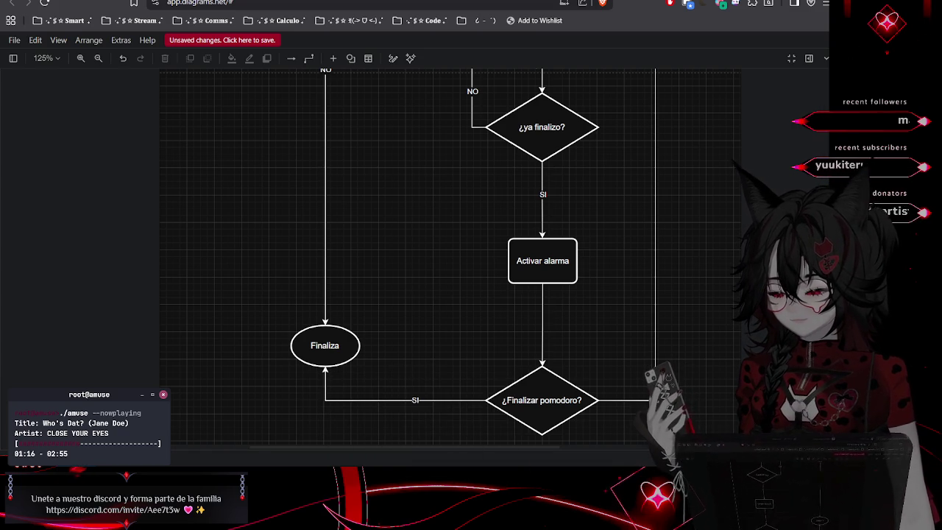
drag(3, 118, 374, 109)
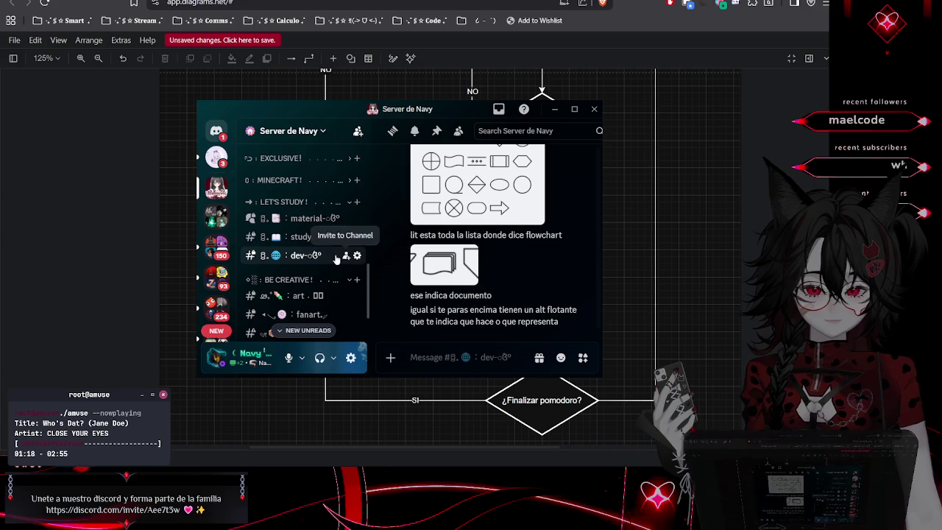
Step: Maximize the Discord window and open the welcy channel
scroll(358, 214, down, 2)
click(574, 110)
scroll(105, 214, up, 3)
scroll(105, 214, up, 5)
scroll(105, 214, up, 3)
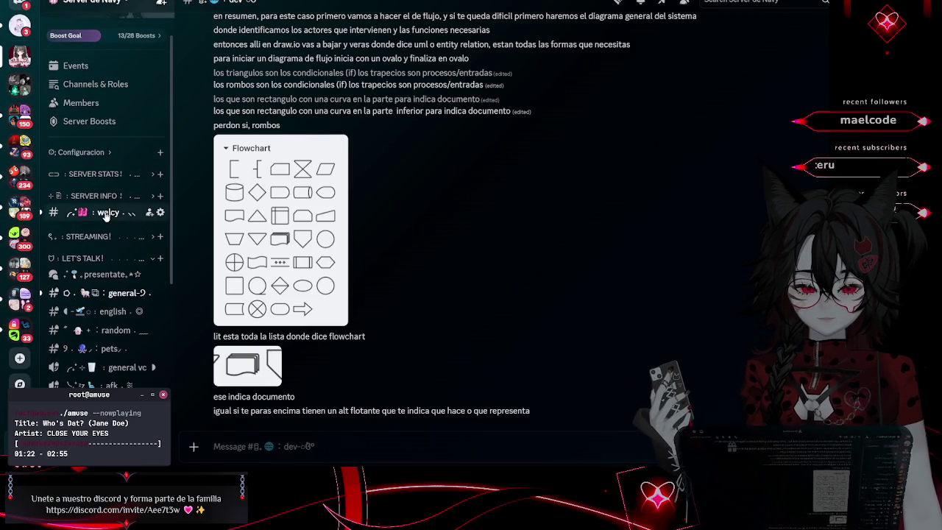
click(105, 214)
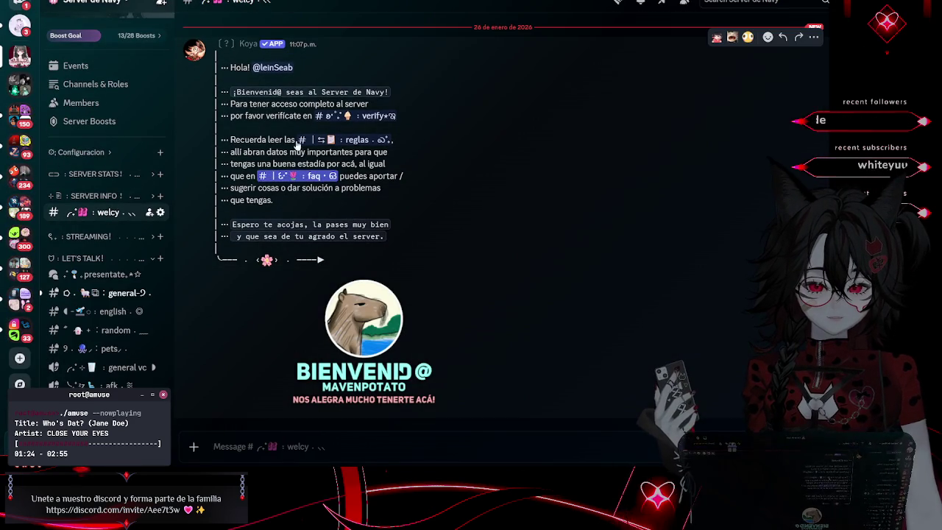
Step: Open the verify channel, react to the verification message, and return to general
click(343, 115)
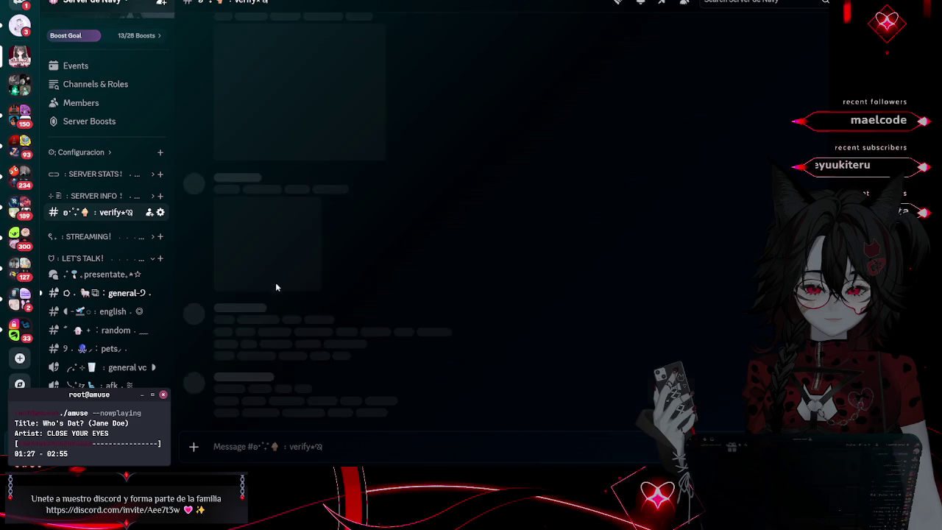
click(232, 357)
scroll(136, 294, down, 5)
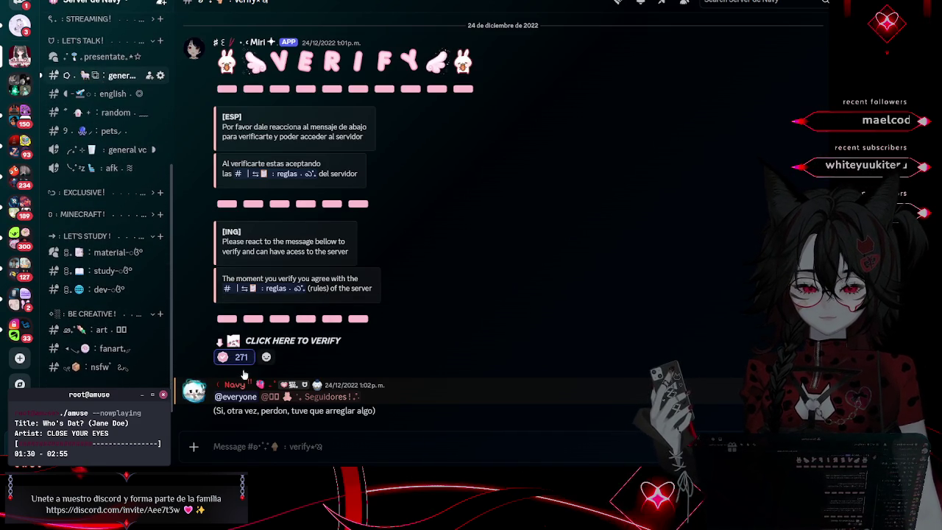
key(alt+Left)
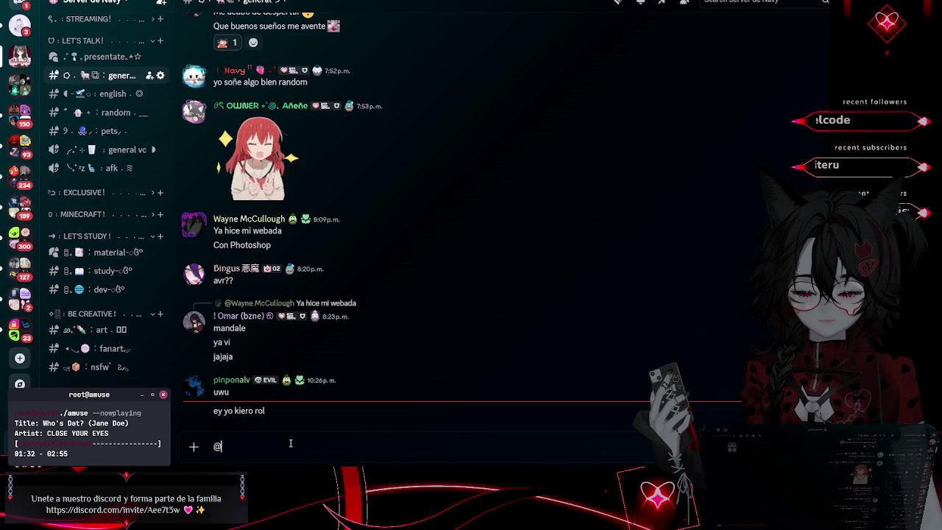
Step: Try a member mention and role search in general, clear it, and open the dev channel
text(@na)
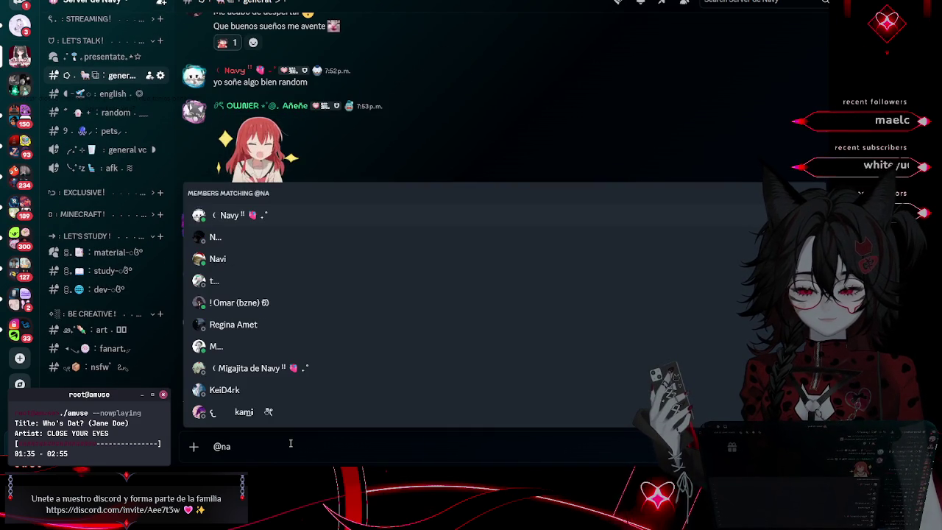
key(BackSpace)
key(Return)
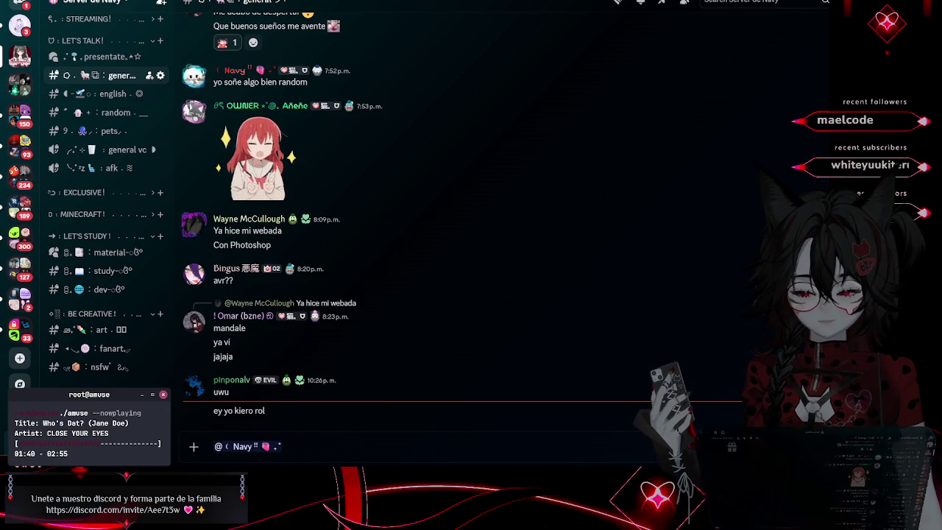
click(229, 381)
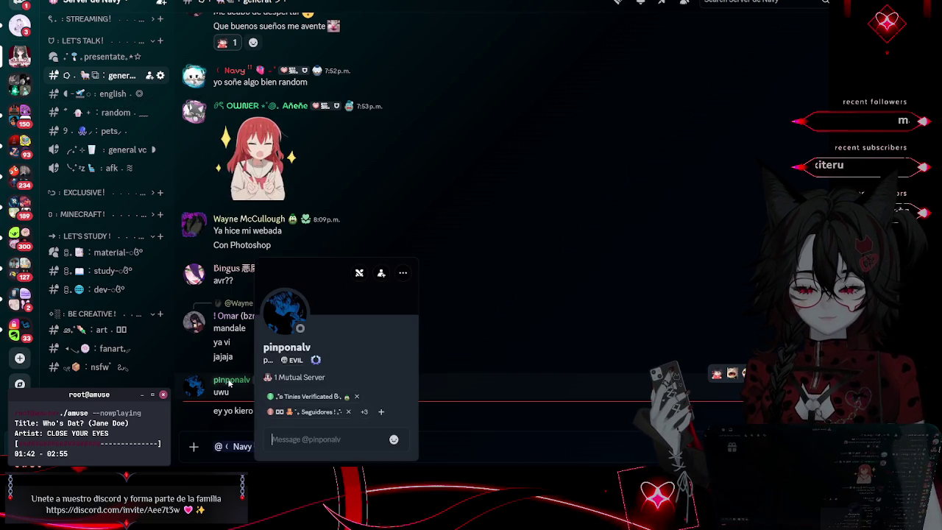
click(381, 412)
text(de)
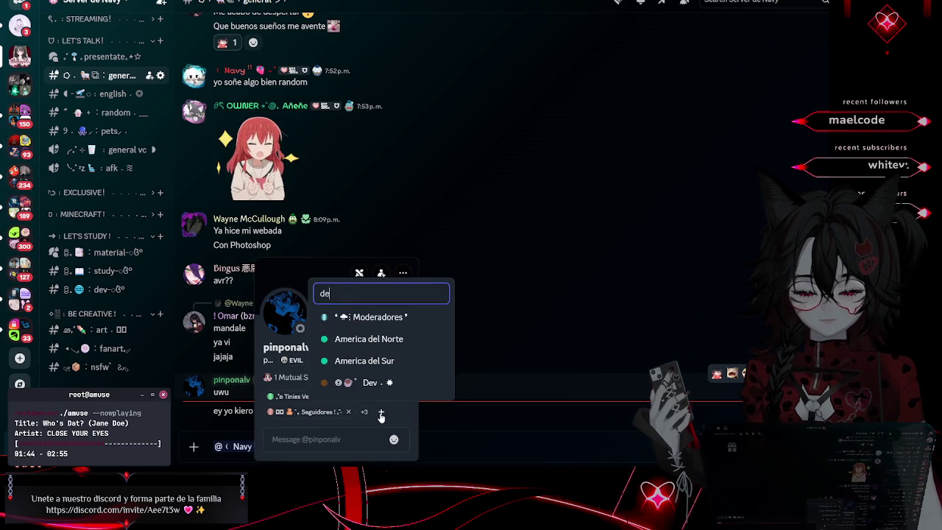
key(Escape)
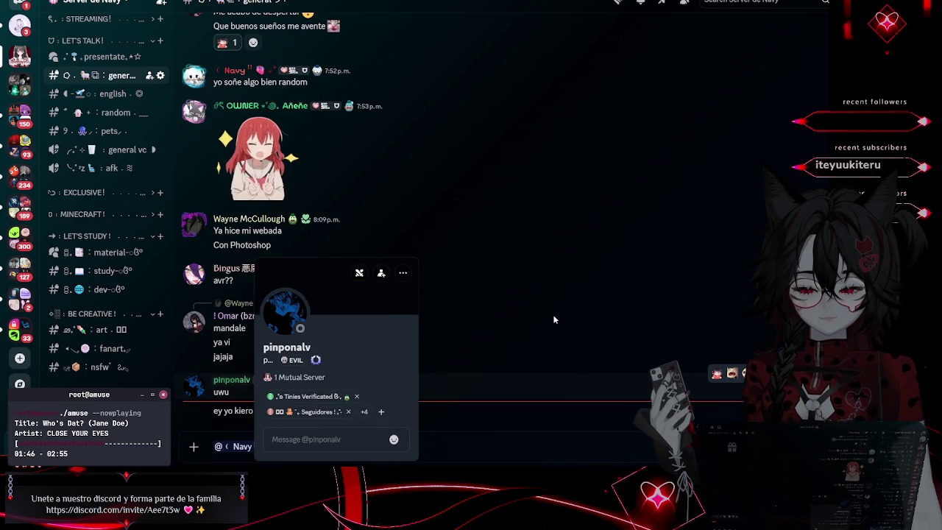
key(Escape)
key(BackSpace)
key(BackSpace)
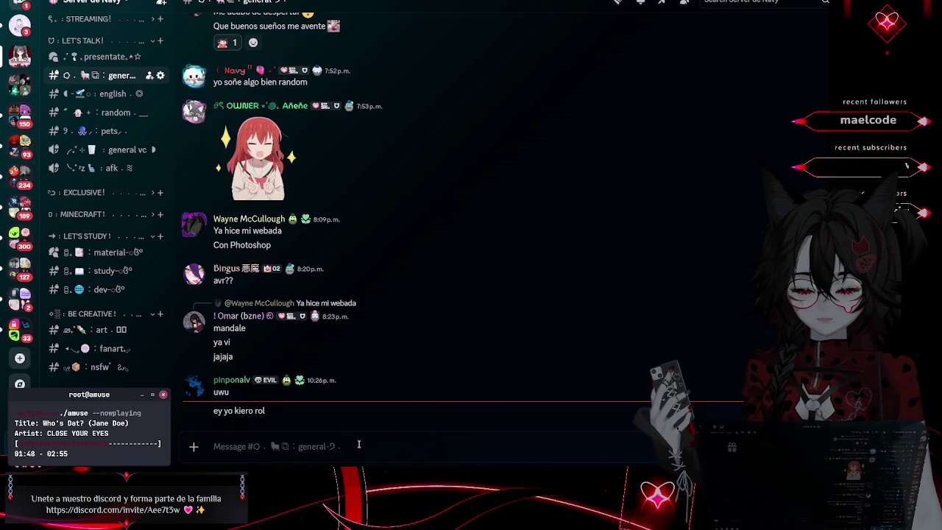
click(103, 254)
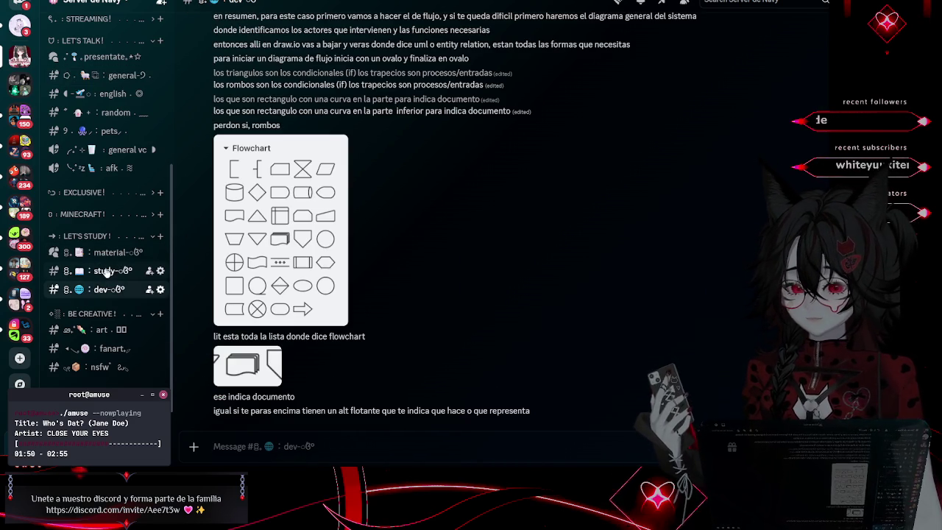
Step: Browse the study and material channels, server options, and channels-and-roles customization
click(107, 271)
click(111, 255)
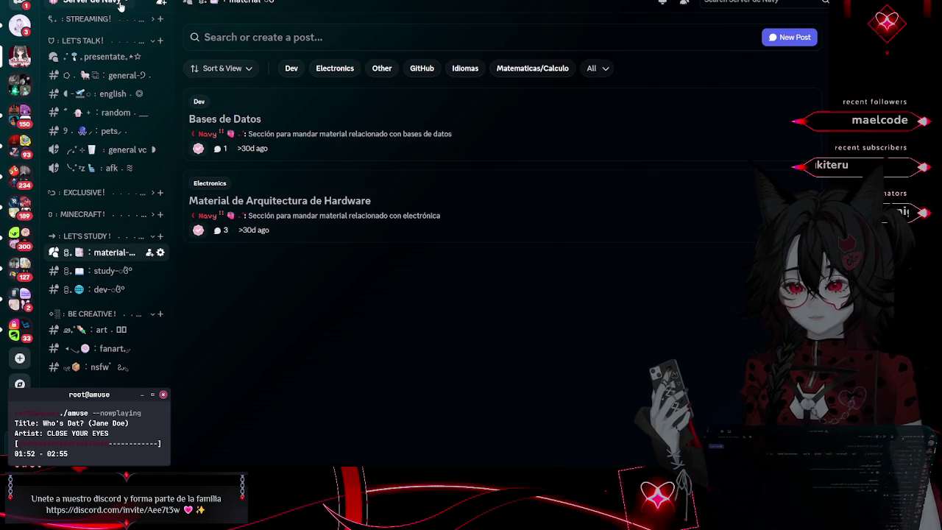
click(120, 6)
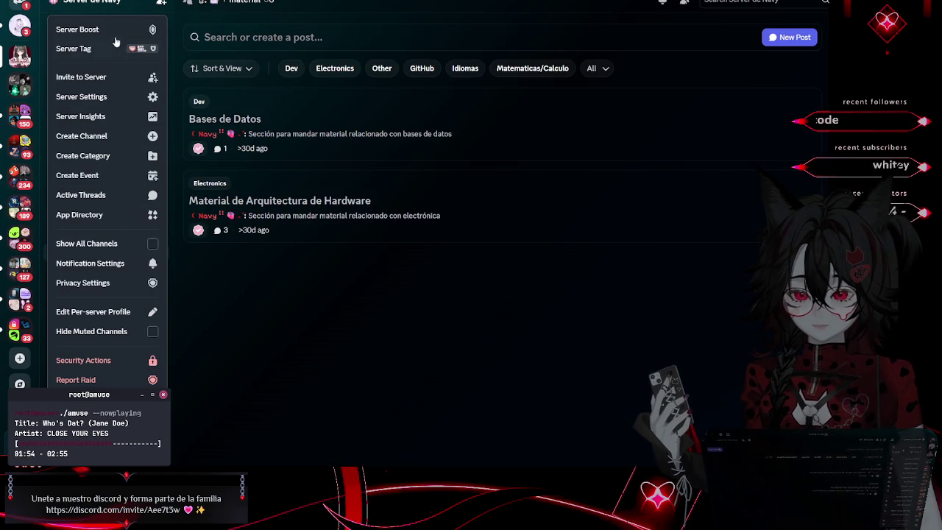
click(328, 362)
scroll(126, 132, up, 5)
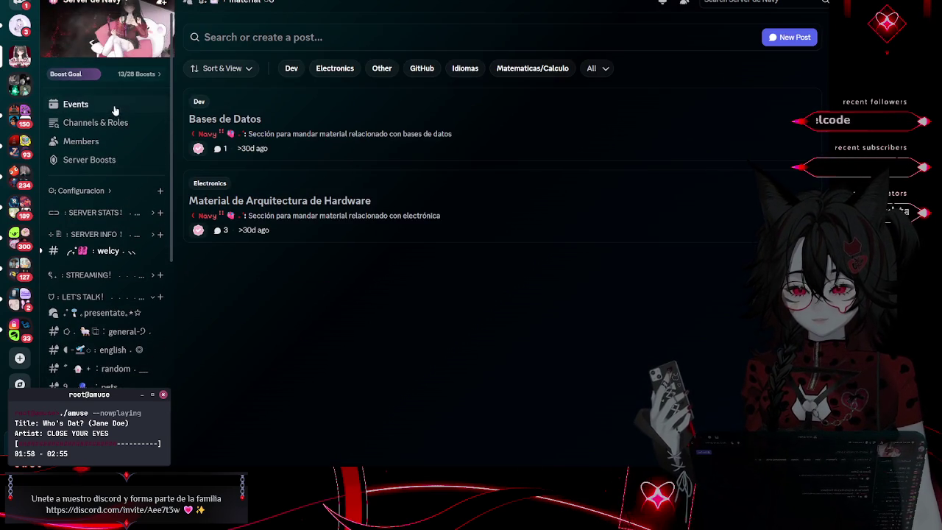
click(116, 130)
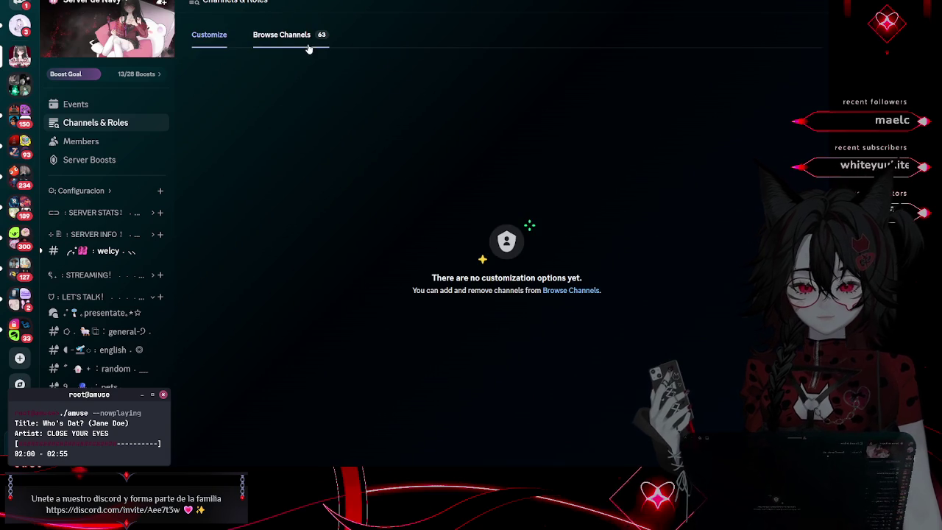
scroll(431, 211, down, 2)
scroll(442, 226, down, 2)
scroll(431, 228, down, 2)
scroll(429, 229, down, 3)
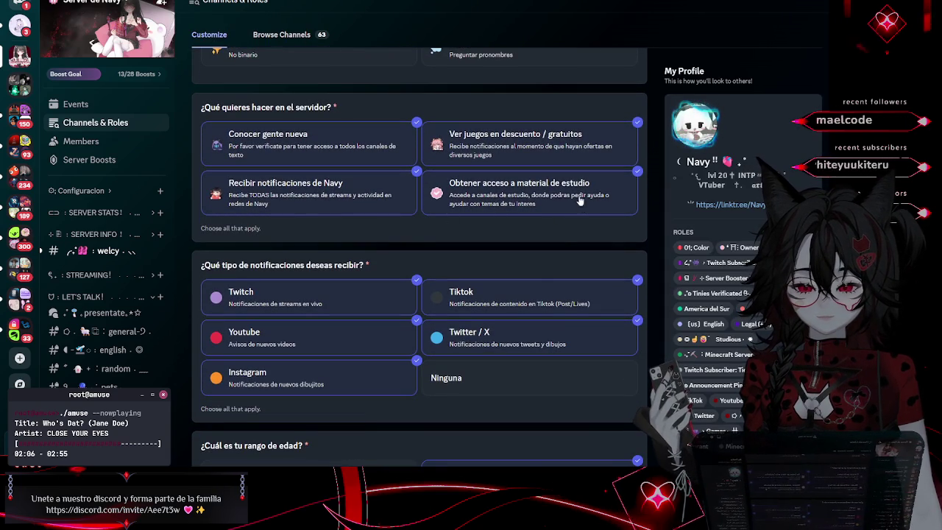
scroll(559, 213, down, 1)
scroll(118, 310, down, 2)
scroll(110, 287, down, 2)
Step: Read through the study channel's chat, then switch back to the draw.io flowchart
click(111, 253)
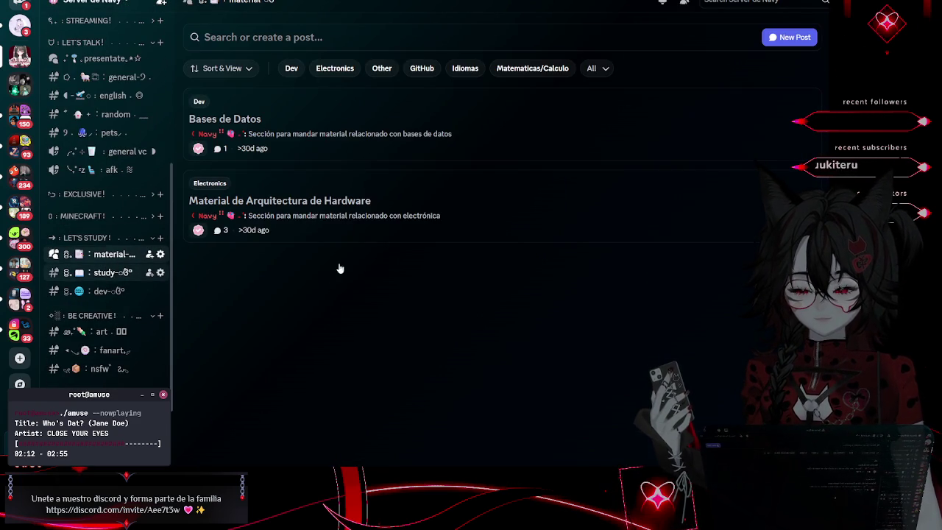
click(111, 272)
scroll(515, 309, down, 2)
scroll(510, 308, down, 1)
scroll(582, 310, down, 4)
scroll(578, 294, down, 3)
scroll(570, 272, down, 2)
scroll(568, 266, up, 1)
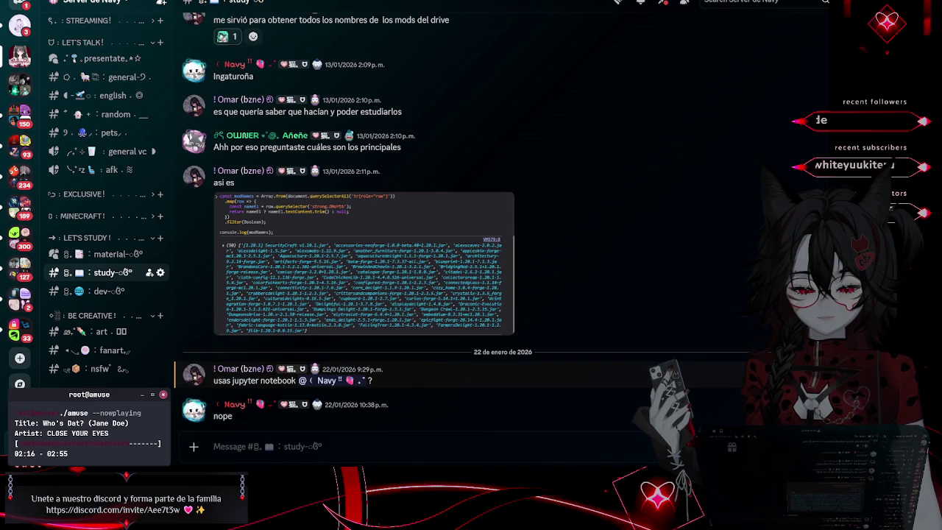
scroll(508, 243, up, 1)
scroll(508, 242, up, 5)
scroll(508, 243, up, 5)
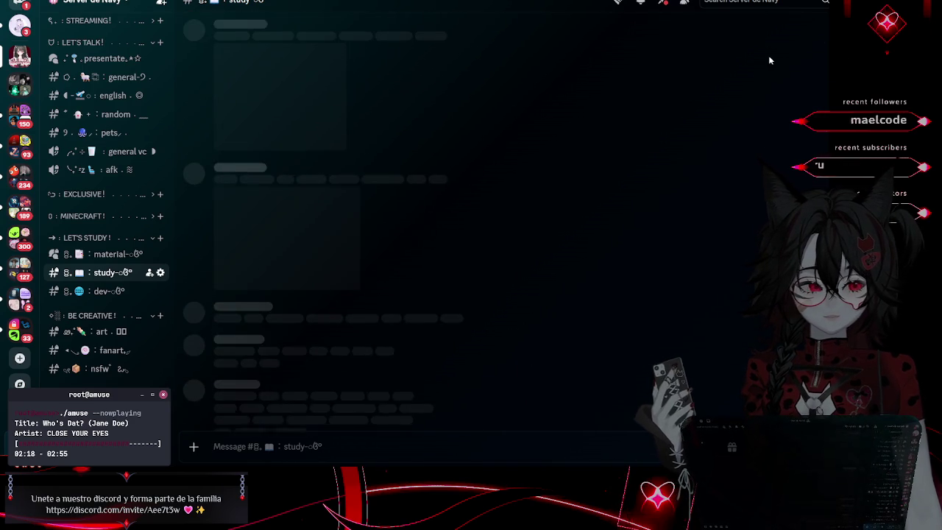
scroll(762, 77, down, 10)
scroll(758, 111, down, 2)
scroll(752, 140, up, 1)
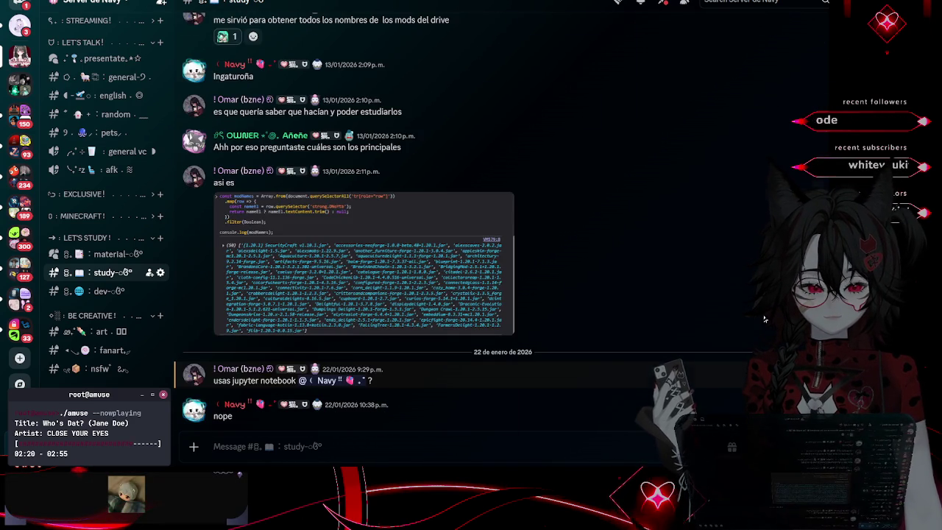
scroll(245, 150, down, 1)
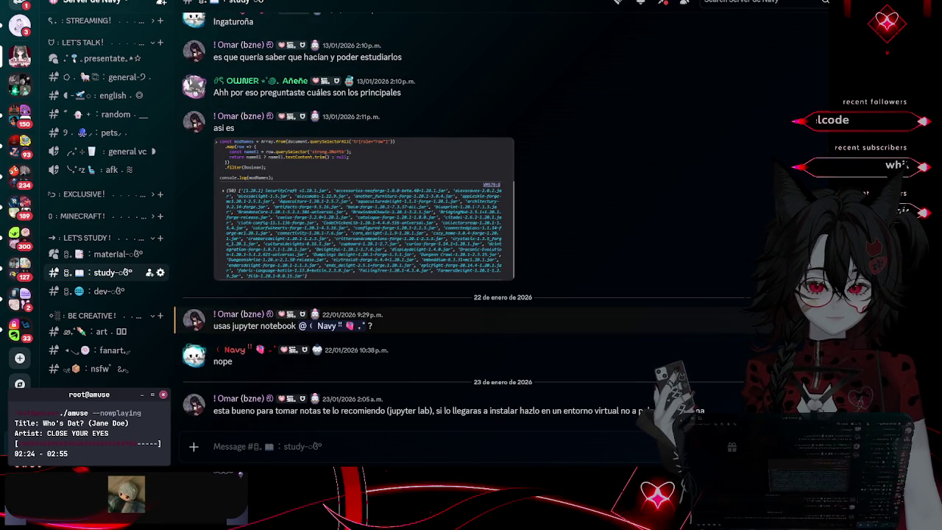
key(super+Down)
key(alt+Tab)
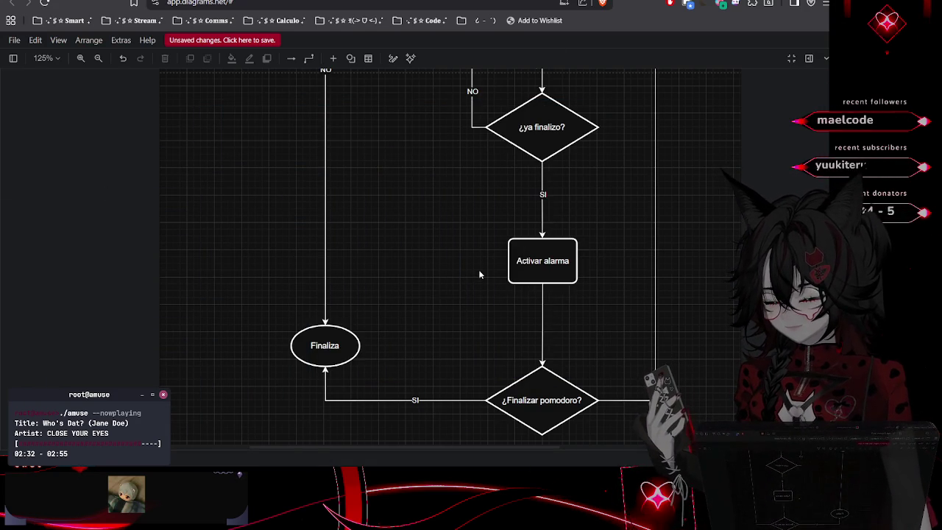
scroll(475, 266, down, 3)
scroll(475, 266, up, 1)
scroll(475, 266, up, 3)
scroll(475, 266, up, 3)
scroll(477, 266, up, 3)
scroll(478, 265, up, 3)
scroll(483, 266, up, 2)
scroll(489, 268, down, 2)
scroll(491, 268, up, 3)
scroll(493, 268, up, 2)
scroll(497, 267, up, 1)
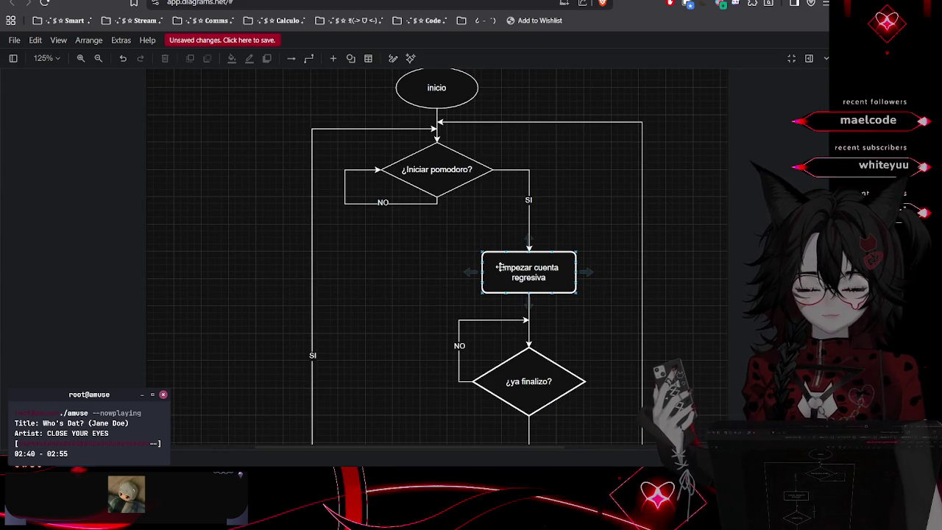
scroll(650, 241, down, 3)
scroll(650, 240, down, 3)
scroll(650, 243, down, 5)
scroll(655, 279, down, 2)
mouse_move(666, 342)
mouse_down()
mouse_move(483, 111)
mouse_move(524, 89)
mouse_move(521, 78)
mouse_up()
drag(656, 152, 531, 400)
click(733, 294)
scroll(682, 272, up, 2)
scroll(683, 272, up, 4)
scroll(682, 272, up, 2)
scroll(685, 278, down, 1)
scroll(684, 278, down, 5)
scroll(686, 278, down, 3)
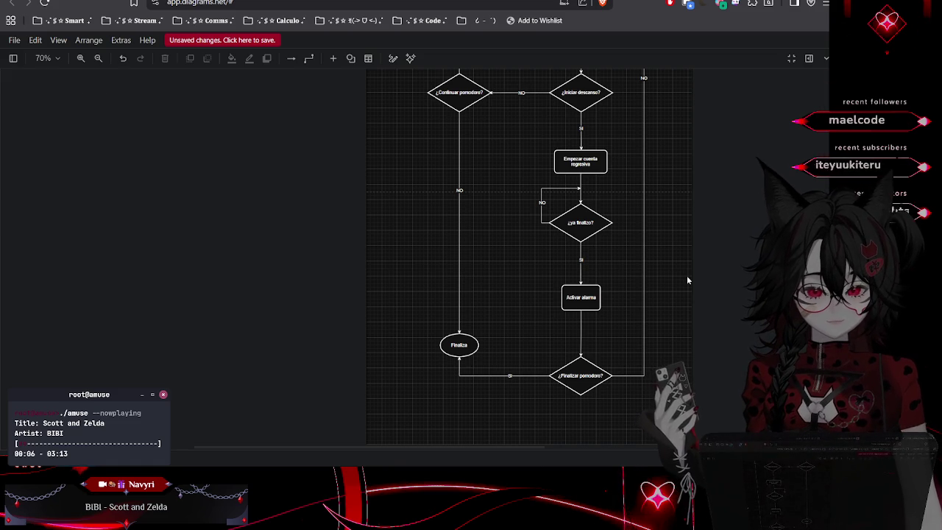
scroll(687, 277, up, 2)
scroll(687, 277, up, 3)
scroll(688, 276, up, 2)
Step: Download the diagram as Pomodoro.drawio into Downloads, then reopen Save to view formats
key(ctrl+s)
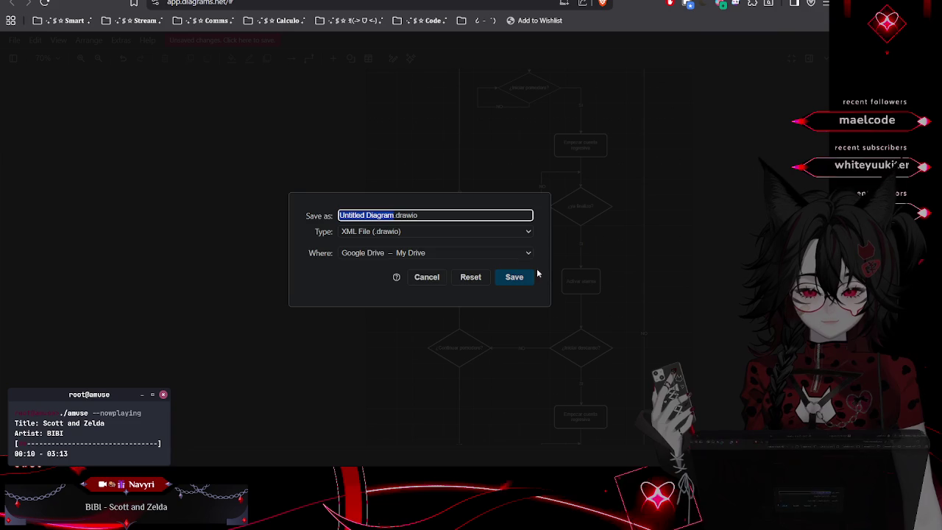
click(457, 254)
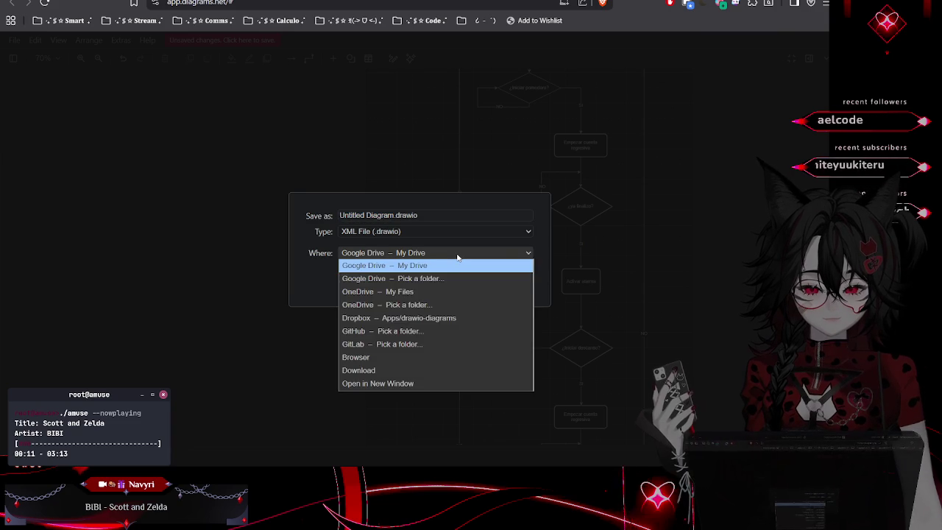
click(439, 371)
click(393, 216)
text(Pomodoro)
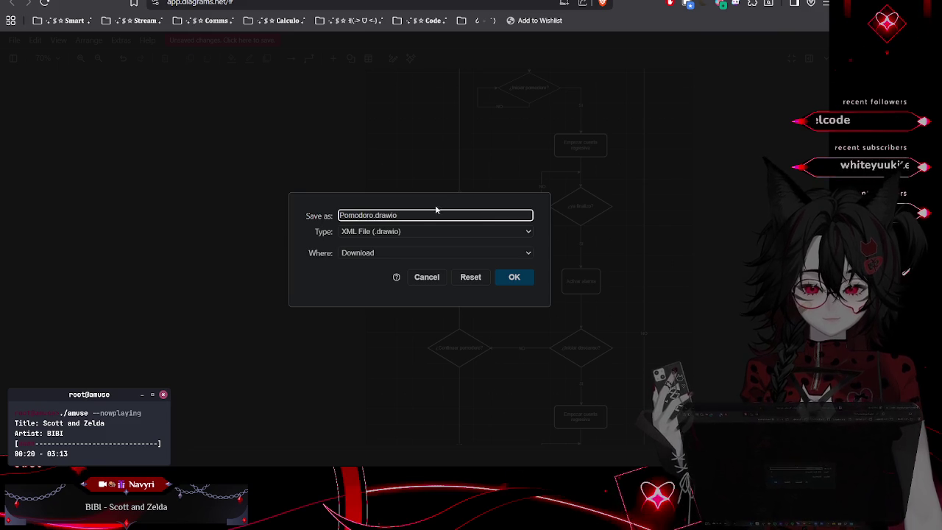
click(514, 278)
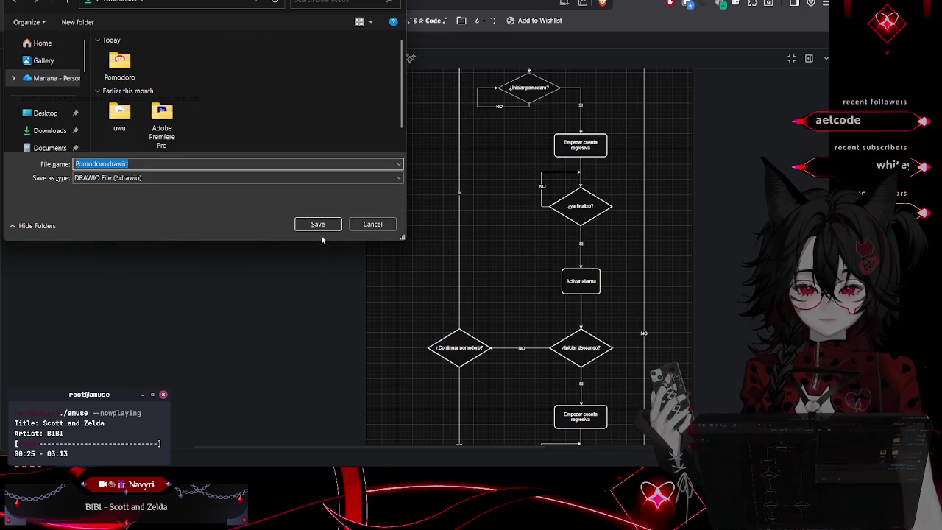
click(319, 225)
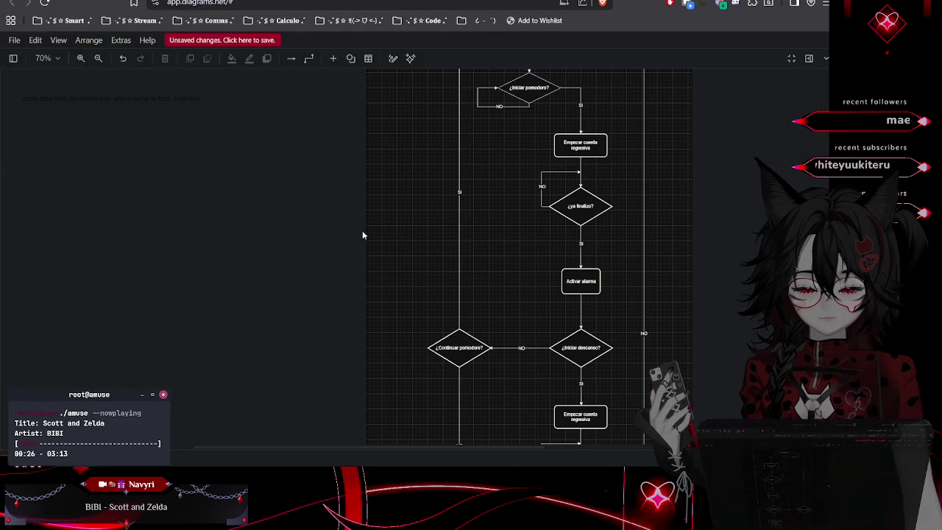
key(ctrl+s)
click(390, 232)
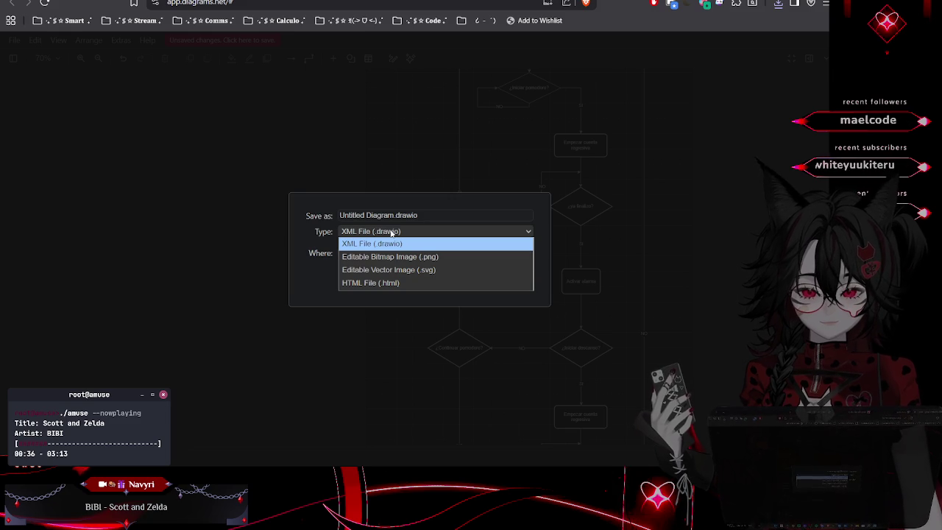
Step: Save the flowchart as Editable Bitmap Image, Untitled Diagram.drawio.png, in the Downloads folder
click(454, 257)
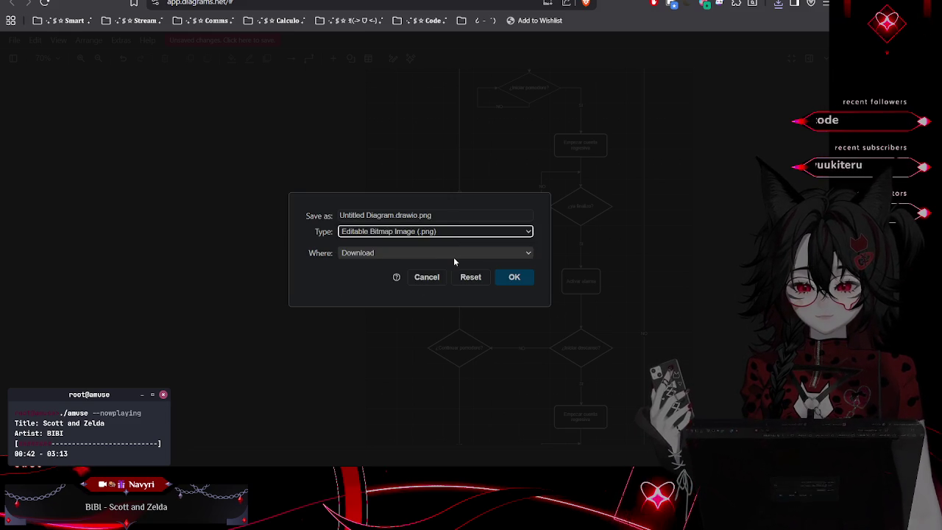
click(466, 214)
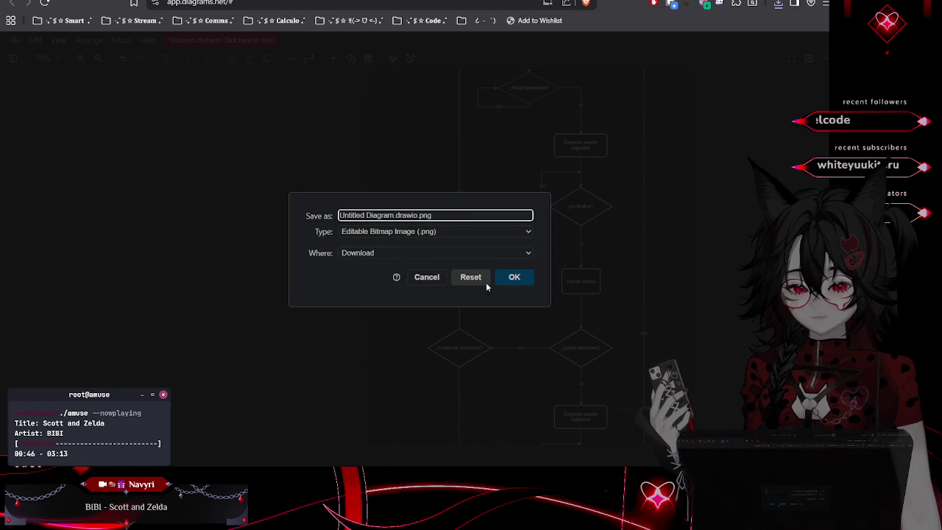
click(523, 282)
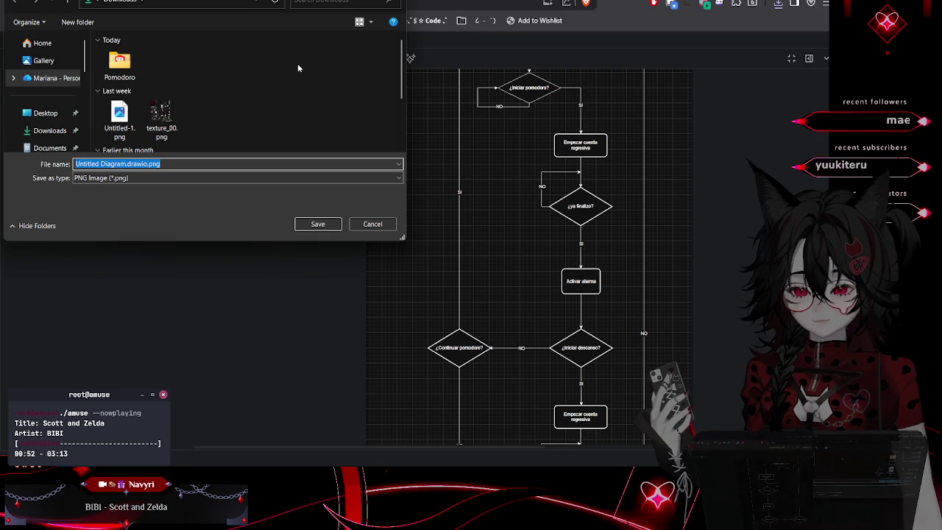
click(297, 68)
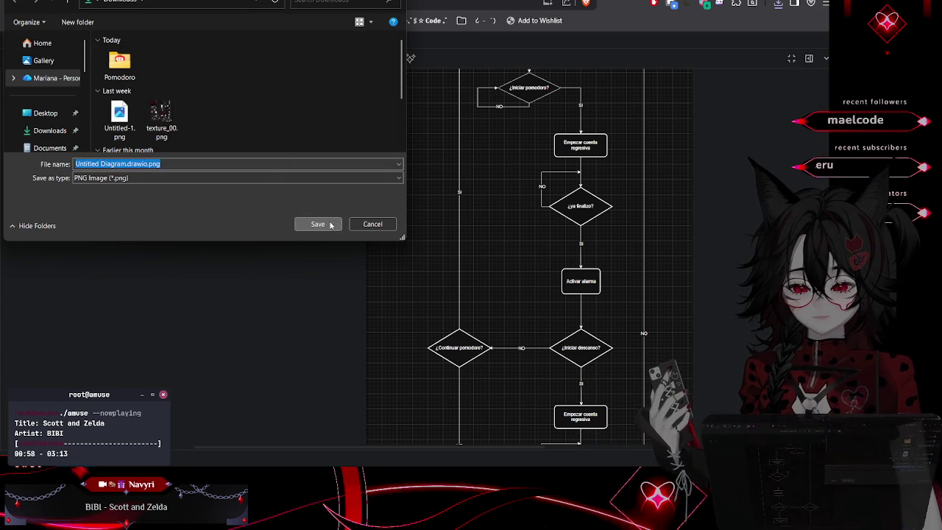
click(330, 225)
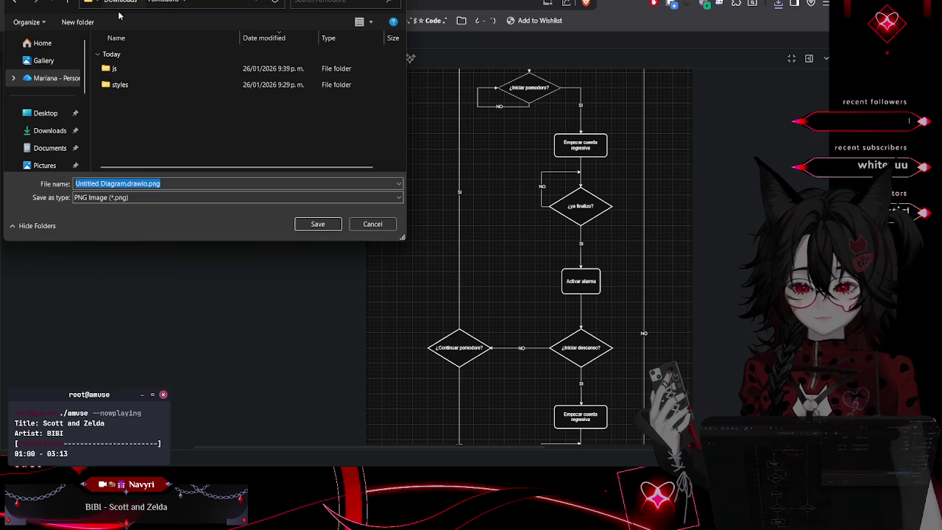
click(112, 2)
click(318, 226)
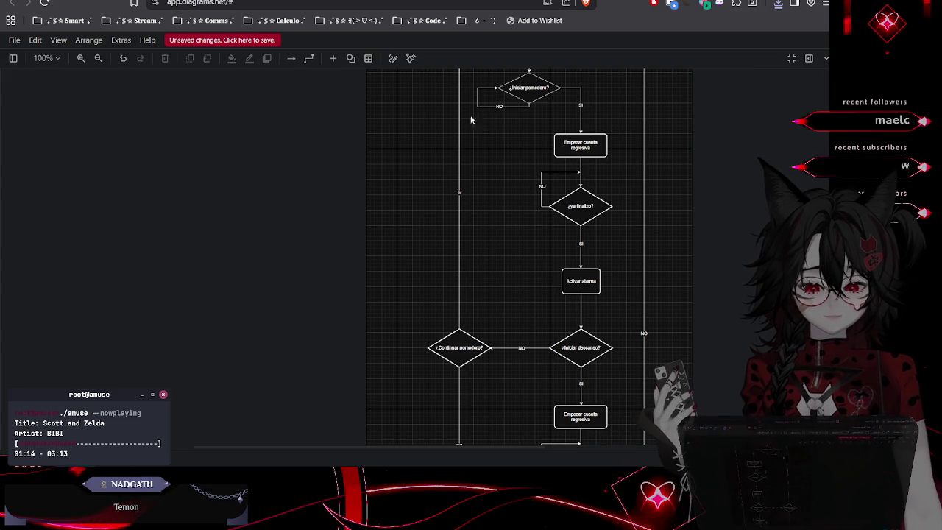
scroll(375, 173, up, 3)
scroll(376, 174, down, 1)
scroll(376, 174, down, 1)
scroll(376, 179, down, 1)
scroll(376, 178, down, 3)
scroll(376, 179, down, 2)
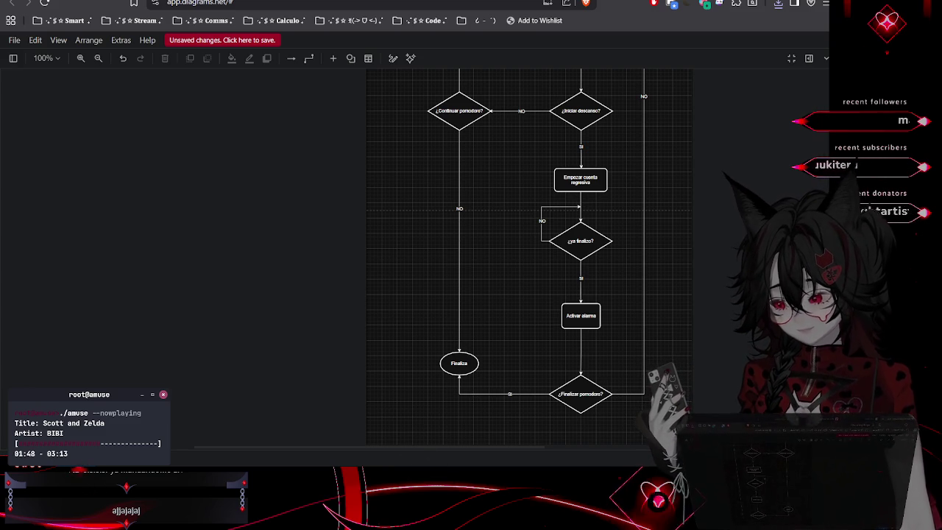
key(alt+Tab)
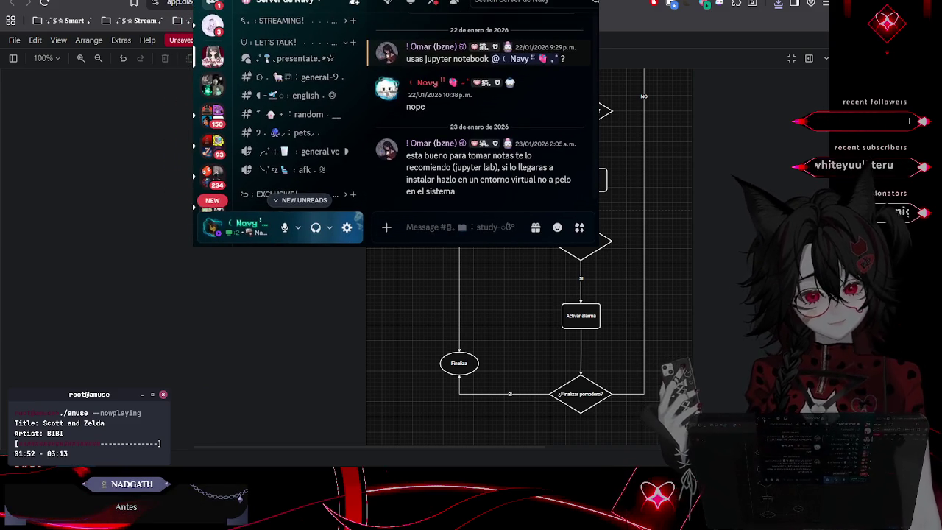
Step: Go through #verify to the general channel and send the message 'lito'
scroll(137, 279, up, 1)
scroll(111, 220, up, 2)
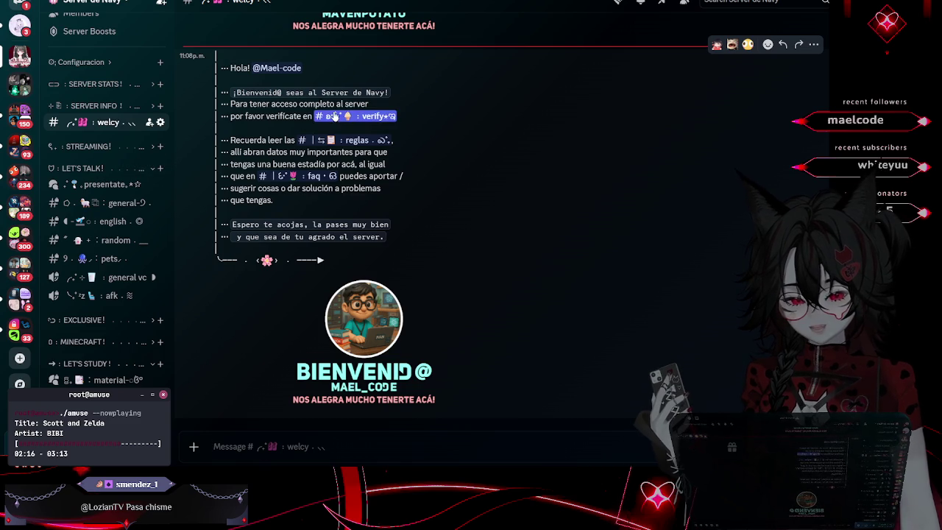
click(376, 116)
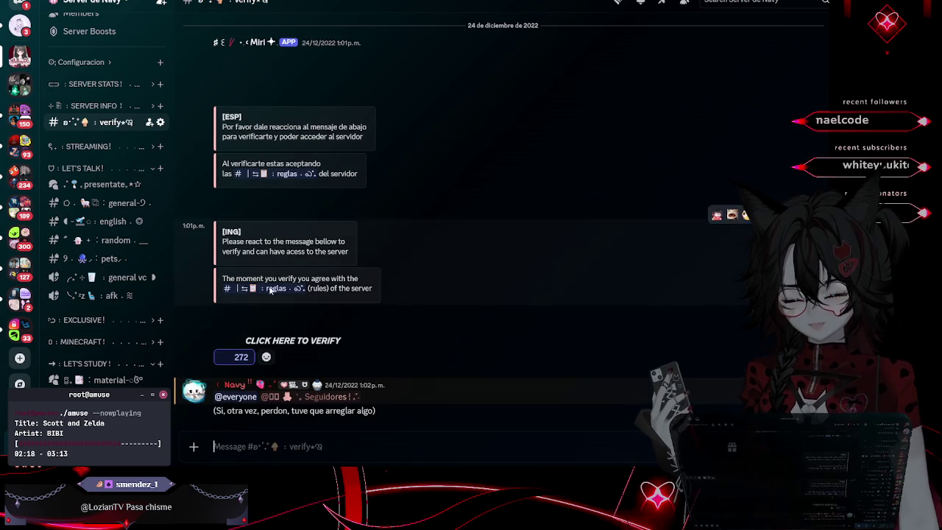
click(114, 203)
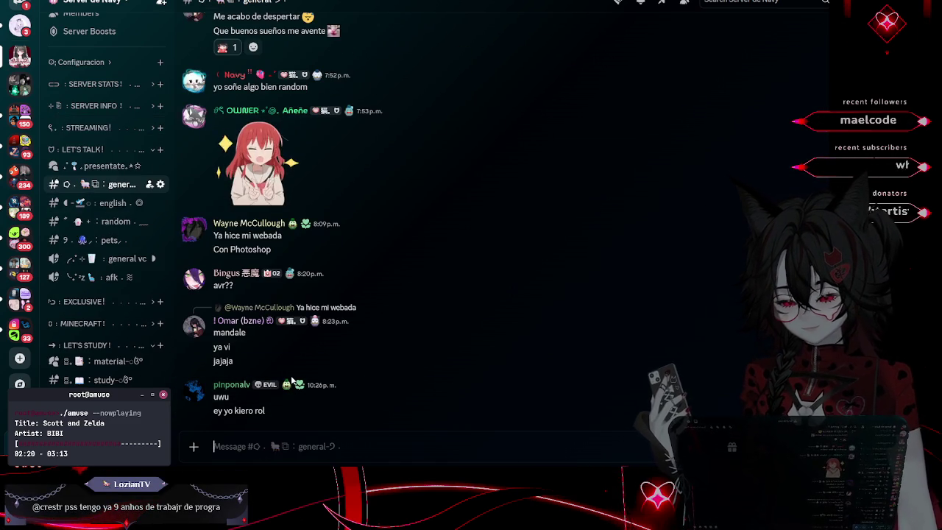
text(lito)
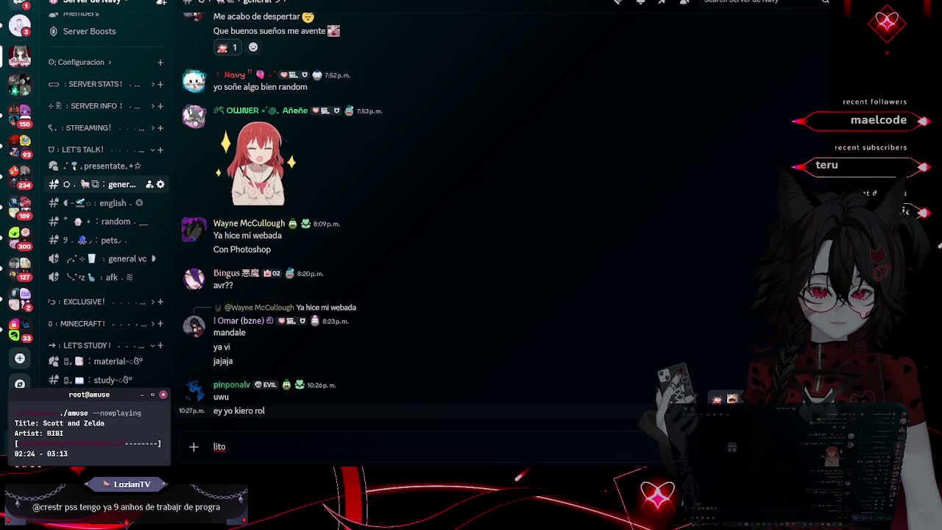
key(Return)
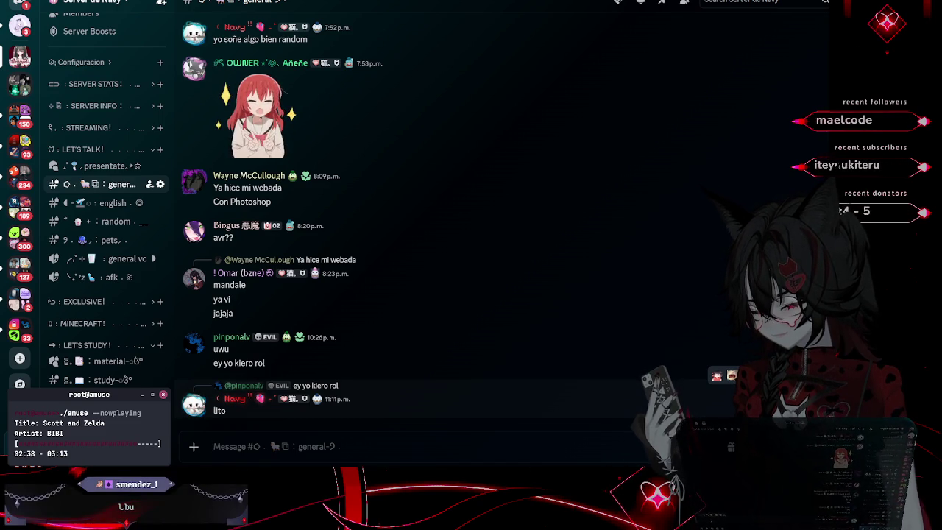
click(443, 448)
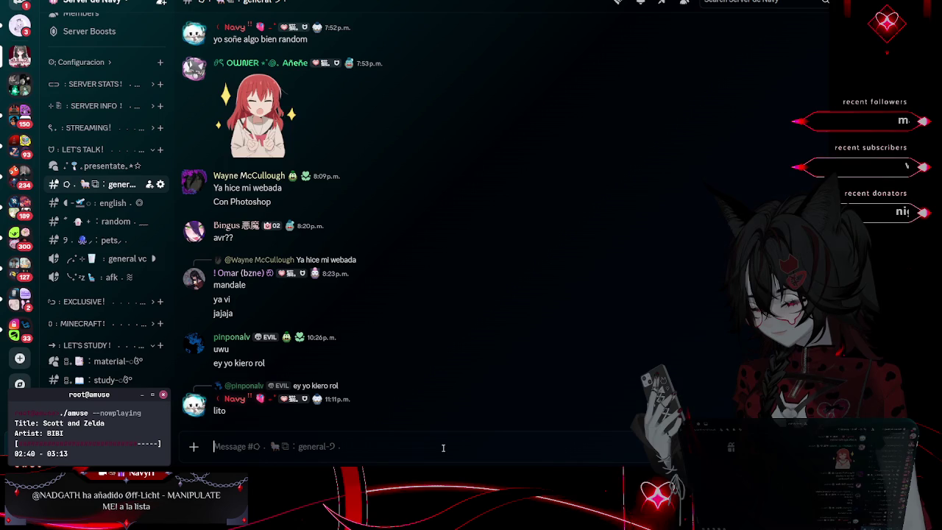